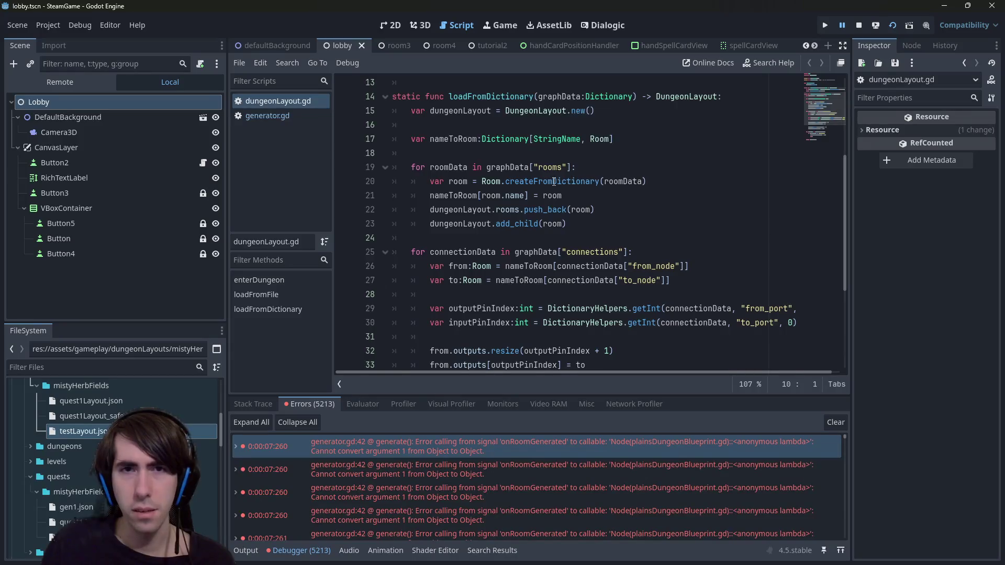
# Quick-open plainsDungeonBlueprint.gd by searching project files for 'dungeon'.
pyautogui.scroll(-4, 554, 181)
pyautogui.scroll(6, 554, 181)
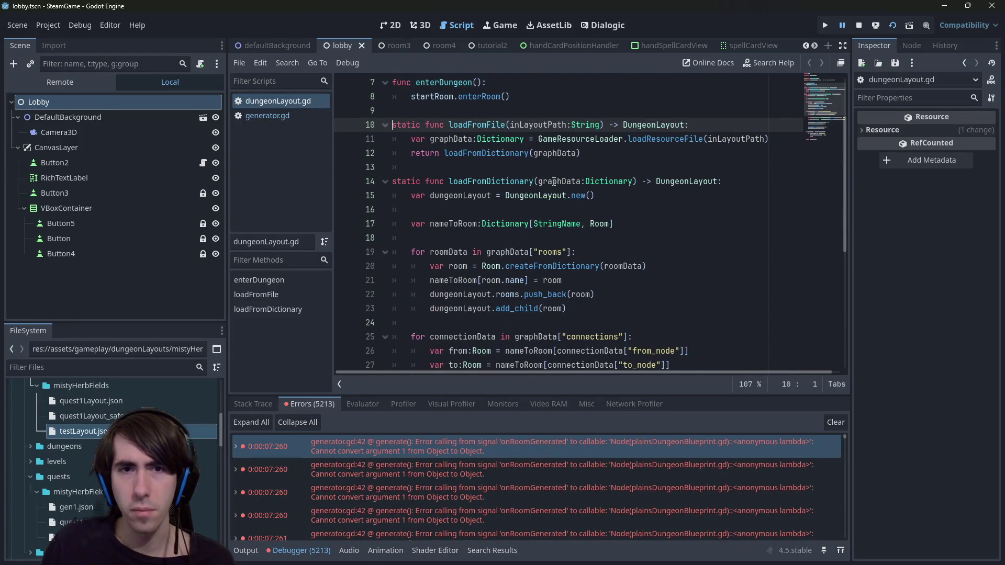
pyautogui.scroll(2, 554, 181)
pyautogui.hotkey('shift', 'alt', 'o')
pyautogui.write('dunge')
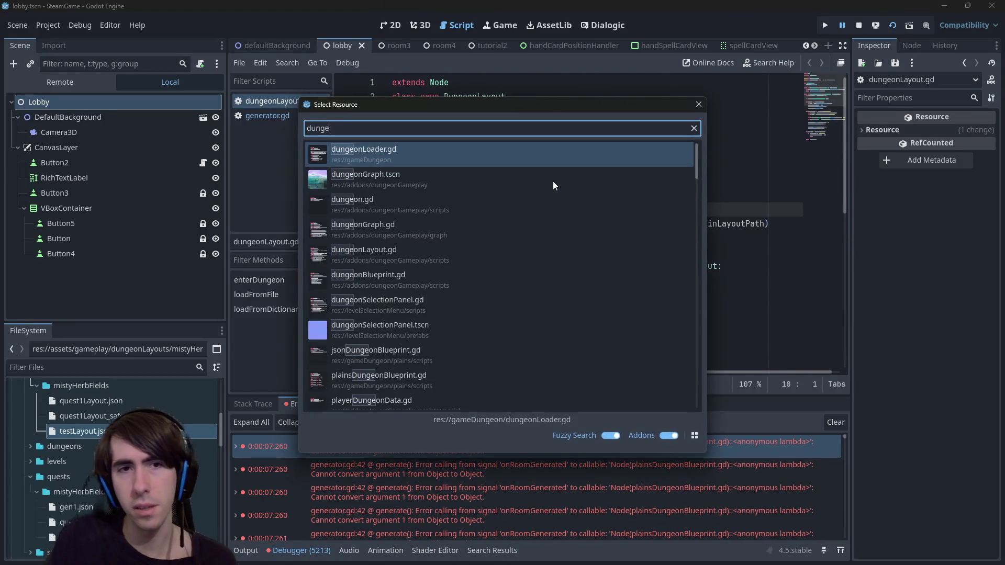
pyautogui.write('on')
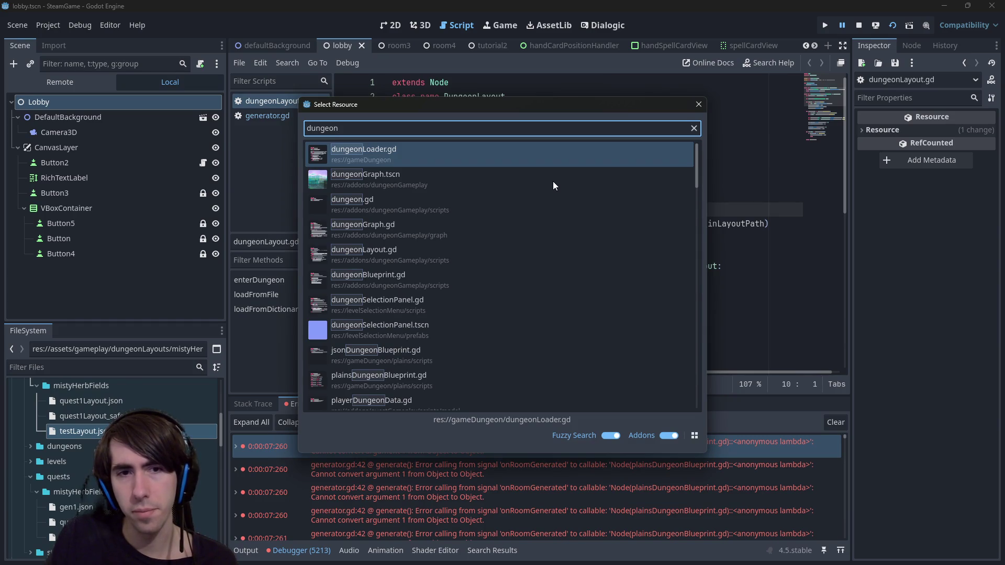
pyautogui.press('Down')
pyautogui.press('Down')
pyautogui.press('Down')
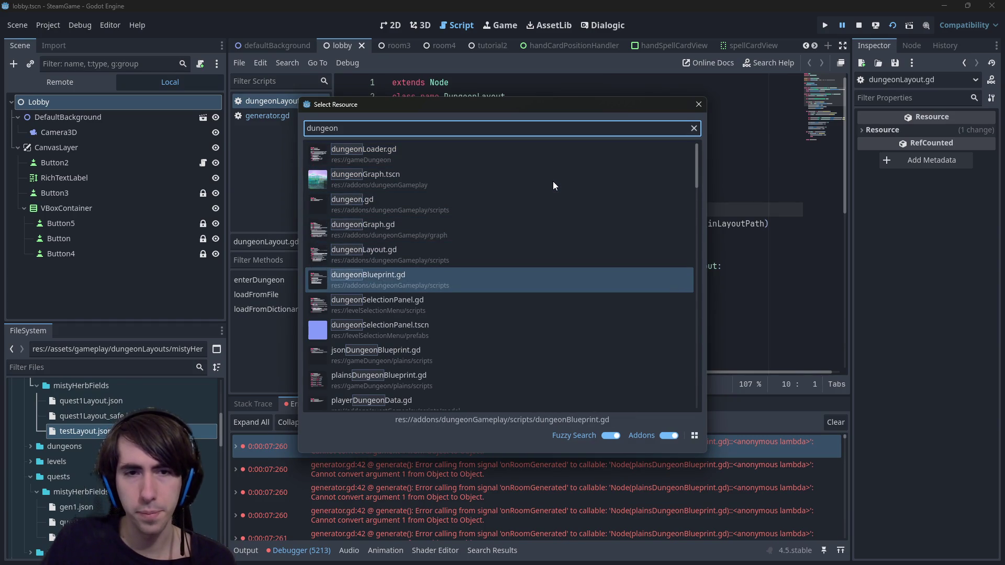
pyautogui.press('Down')
pyautogui.press('Down')
pyautogui.press('Down')
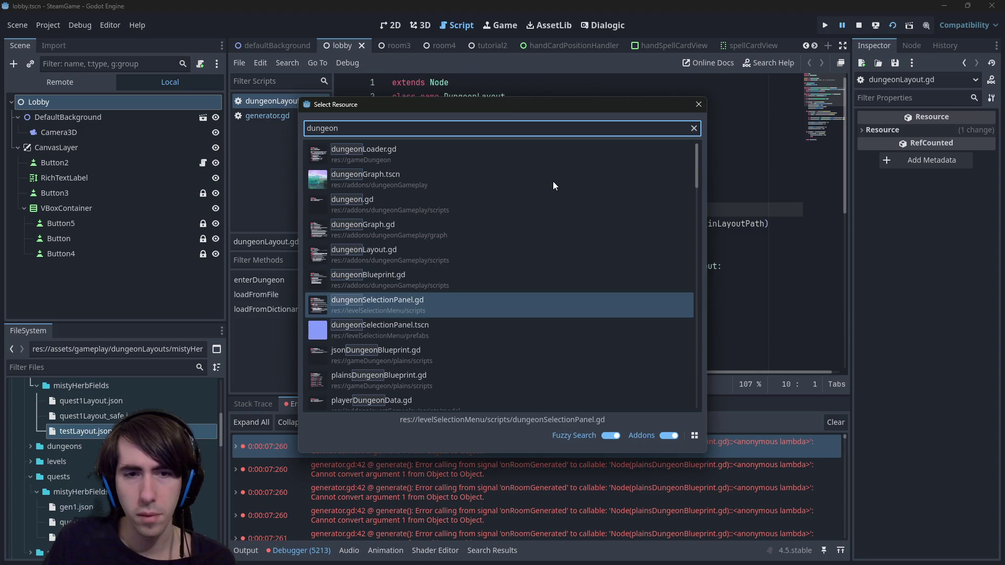
pyautogui.press('Return')
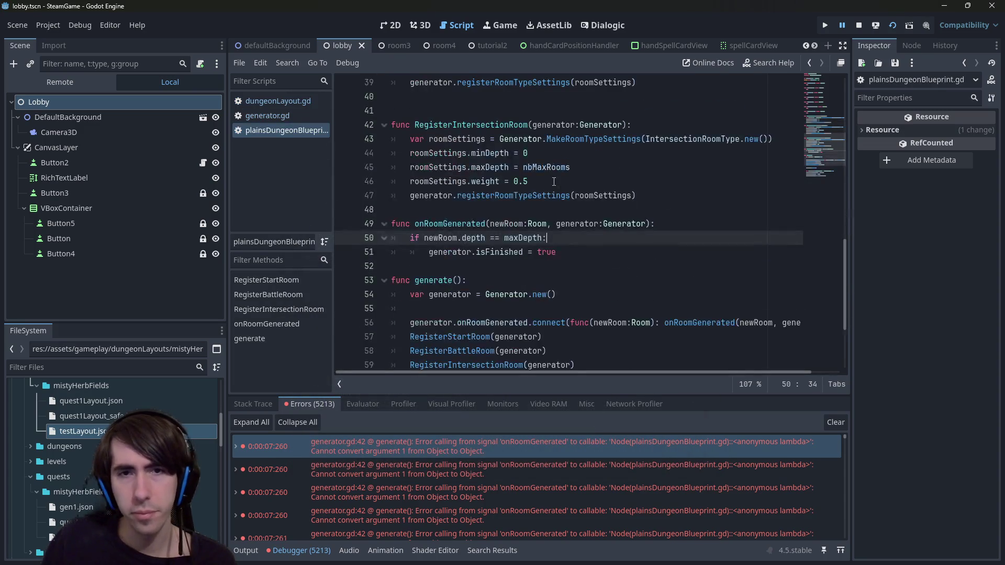
pyautogui.scroll(2, 531, 282)
pyautogui.click(531, 281)
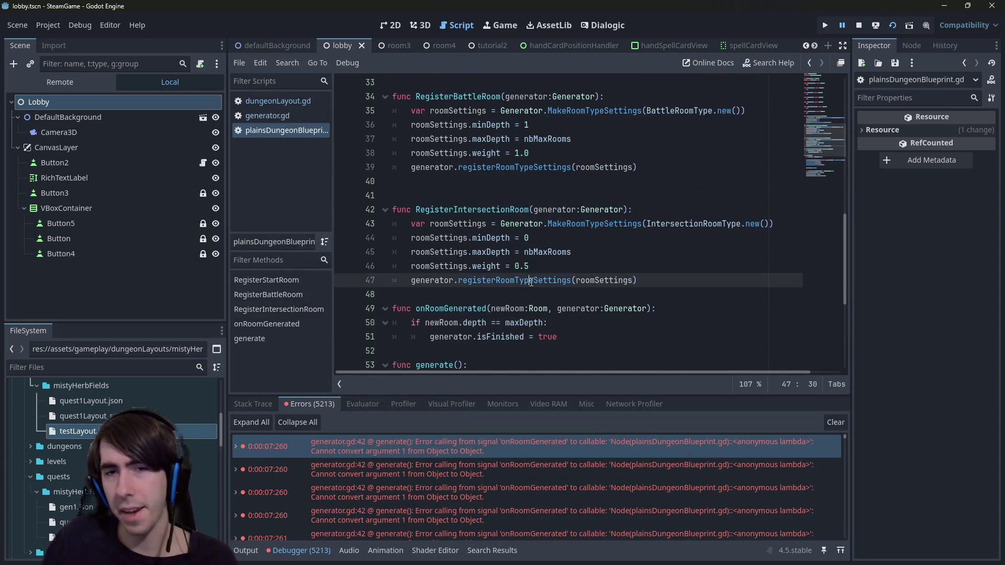
pyautogui.doubleClick(602, 283)
pyautogui.click(631, 288)
pyautogui.doubleClick(612, 280)
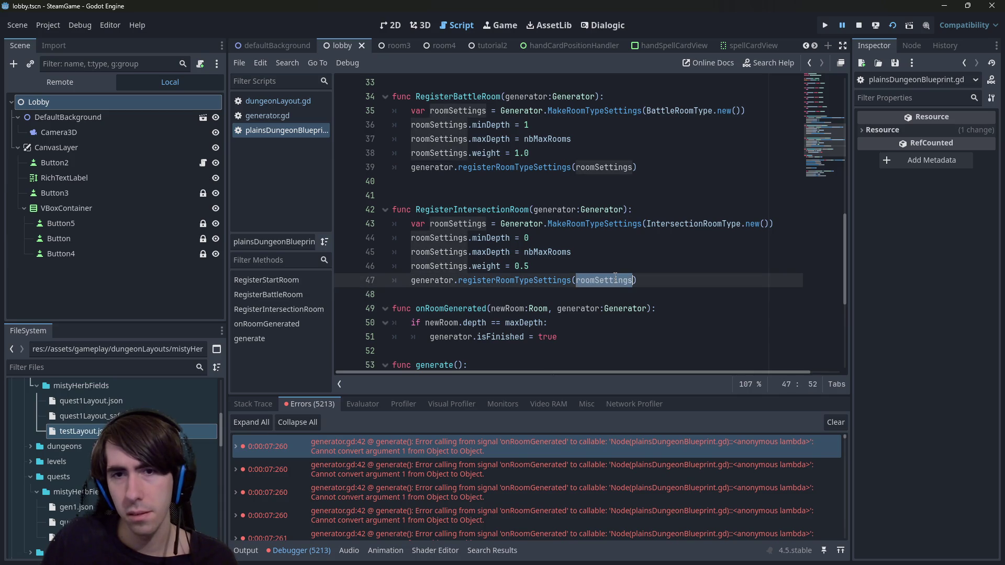
pyautogui.moveTo(586, 224)
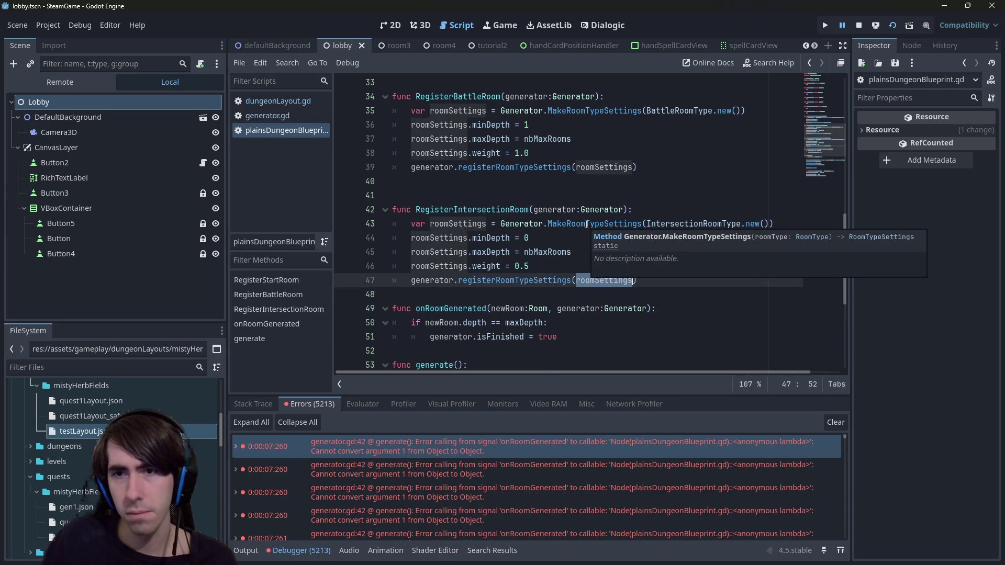
pyautogui.doubleClick(648, 224)
pyautogui.keyDown('ctrl'); pyautogui.click(648, 224); pyautogui.keyUp('ctrl')
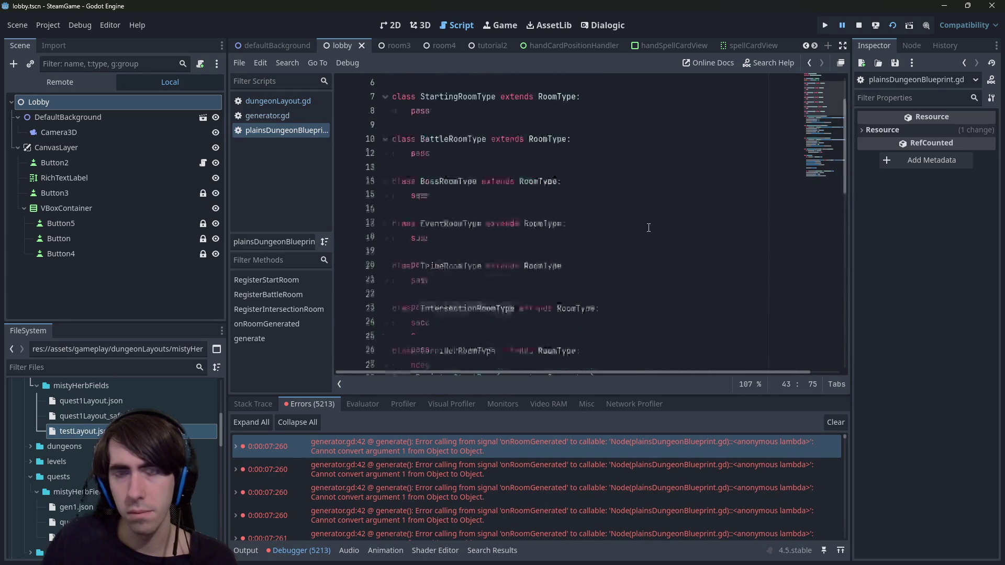
pyautogui.scroll(-10, 648, 228)
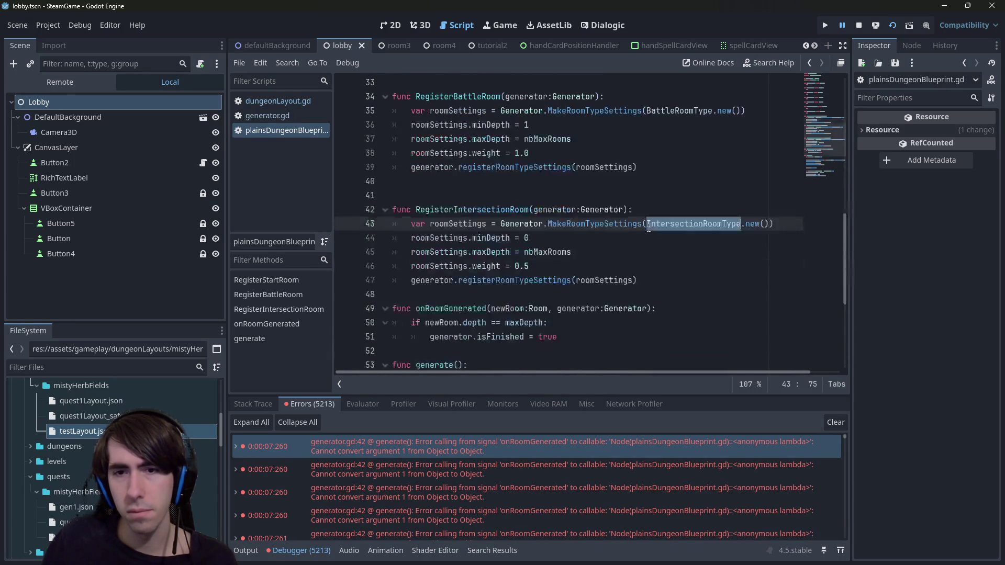
pyautogui.scroll(1, 648, 228)
pyautogui.scroll(9, 648, 228)
pyautogui.moveTo(648, 228)
pyautogui.mouseDown()
pyautogui.moveTo(539, 335)
pyautogui.moveTo(492, 223)
pyautogui.moveTo(390, 138)
pyautogui.mouseUp()
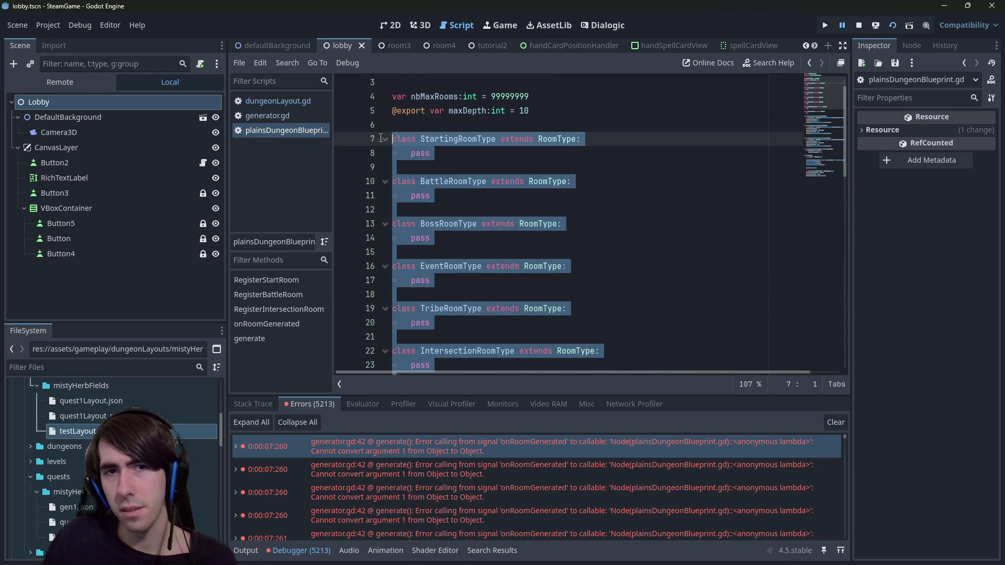
pyautogui.scroll(-3, 494, 122)
pyautogui.scroll(-8, 494, 122)
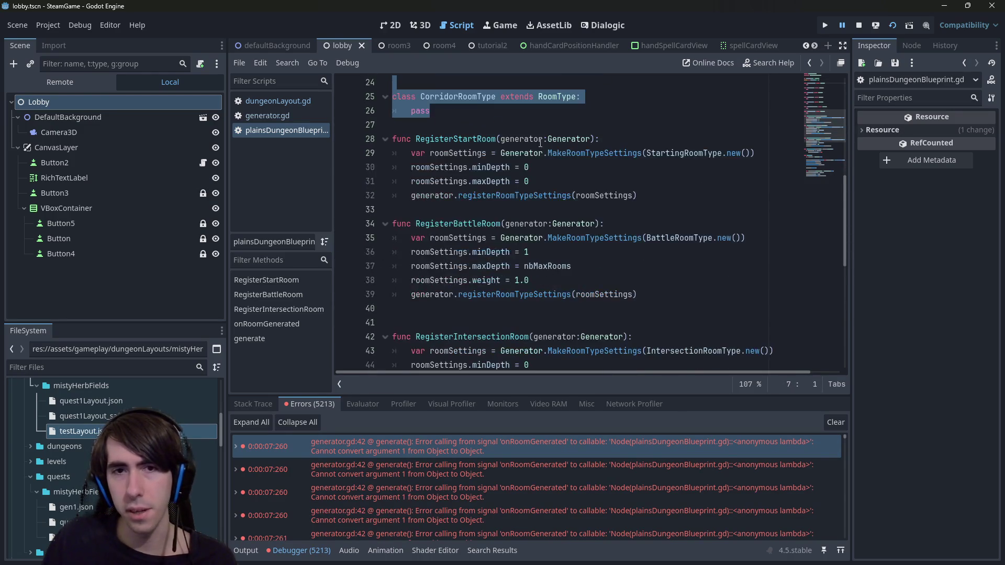
pyautogui.scroll(7, 540, 145)
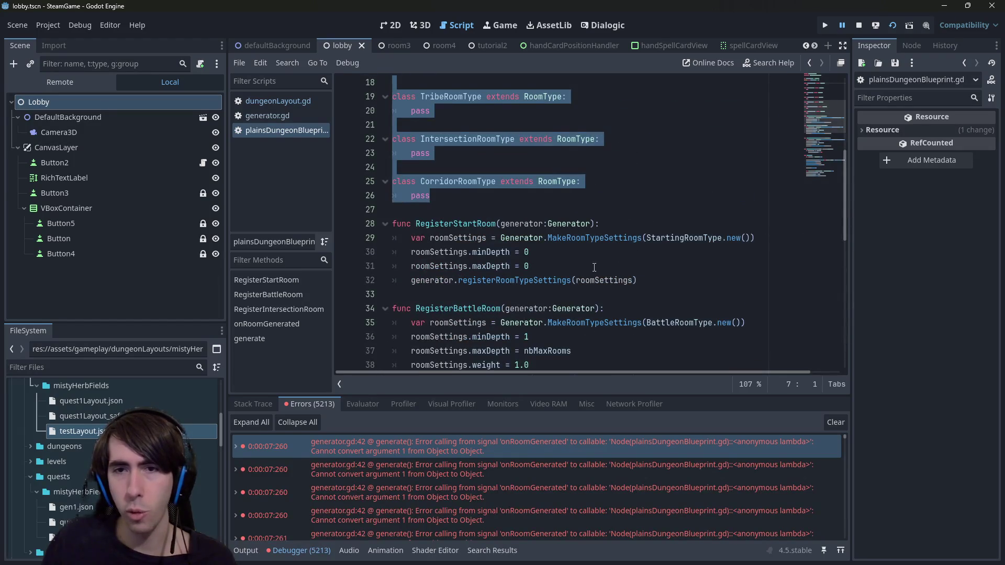
pyautogui.scroll(-1, 594, 267)
pyautogui.scroll(1, 649, 230)
pyautogui.doubleClick(683, 237)
pyautogui.scroll(2, 567, 241)
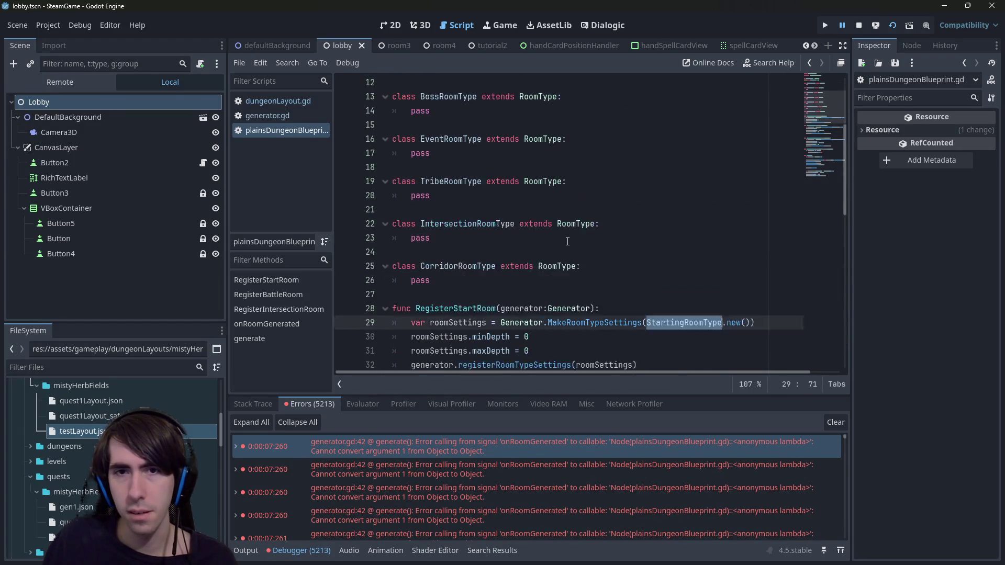
pyautogui.scroll(1, 568, 241)
pyautogui.scroll(-10, 566, 242)
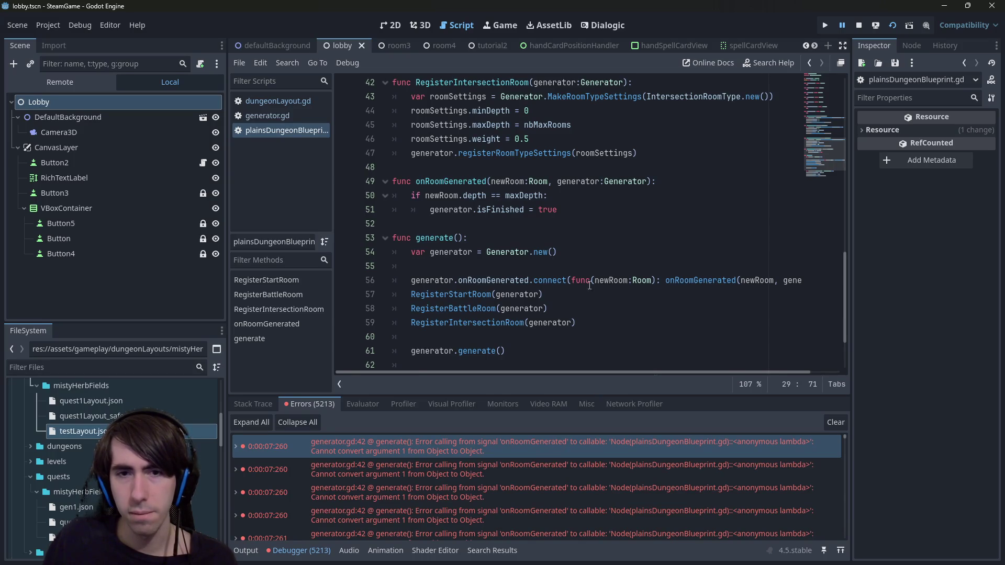
pyautogui.doubleClick(493, 279)
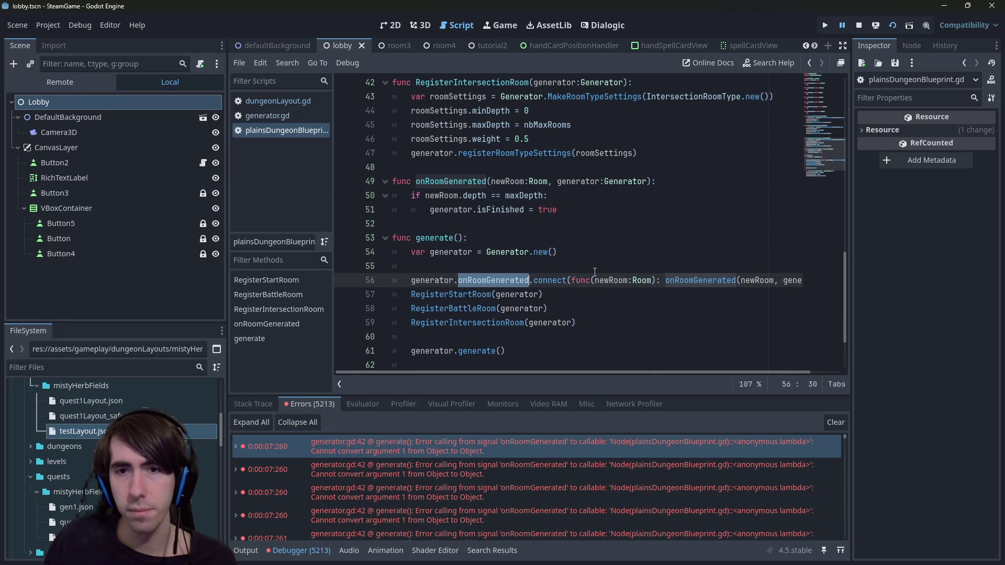
pyautogui.doubleClick(700, 279)
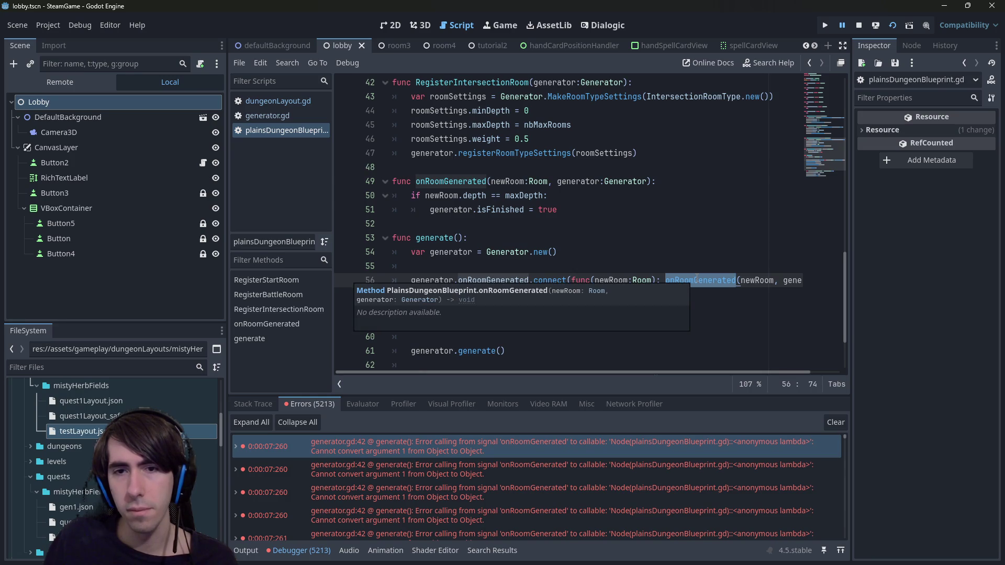
pyautogui.scroll(9, 513, 238)
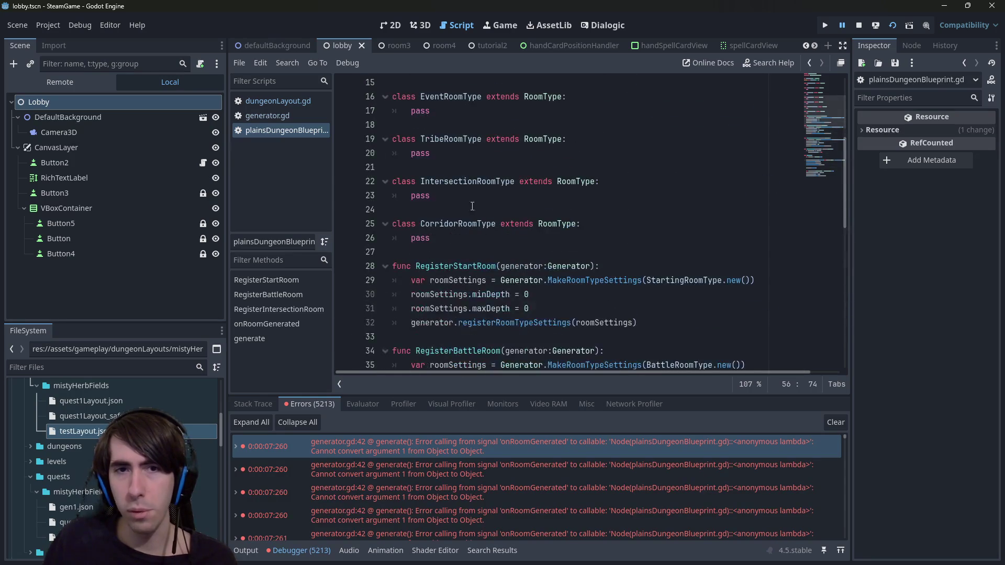
pyautogui.doubleClick(467, 181)
pyautogui.scroll(-4, 465, 201)
pyautogui.scroll(-2, 469, 222)
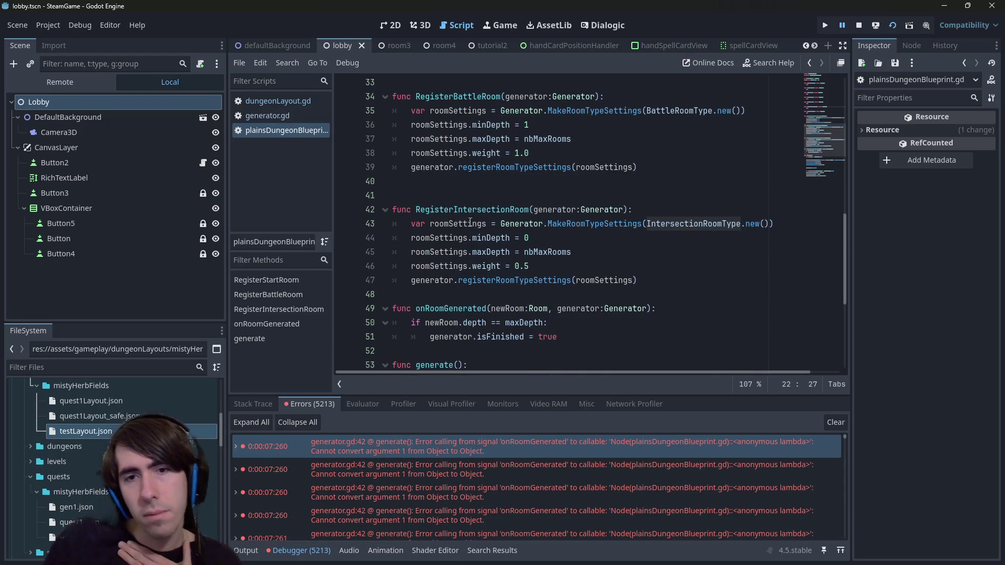
pyautogui.moveTo(461, 234)
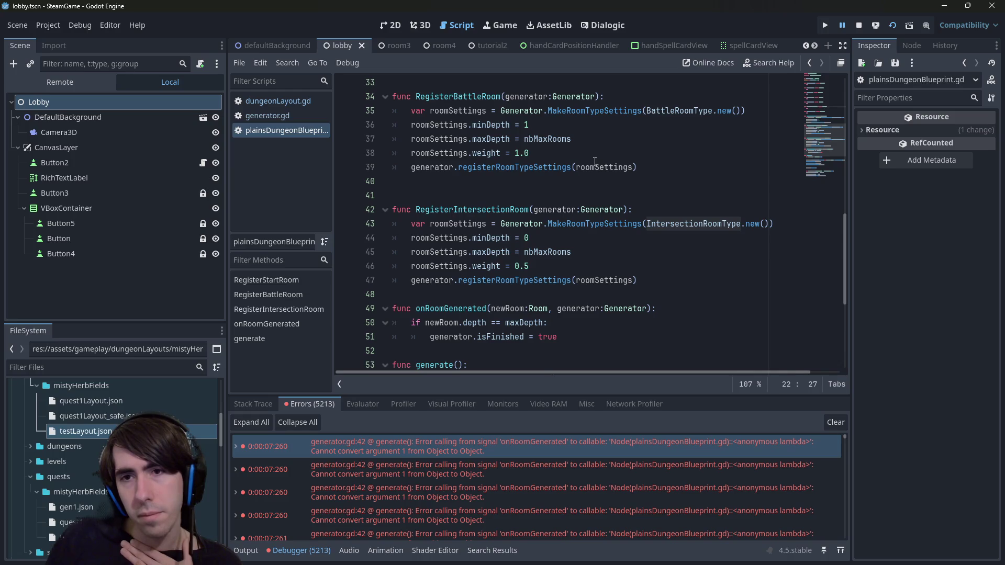
pyautogui.scroll(9, 517, 225)
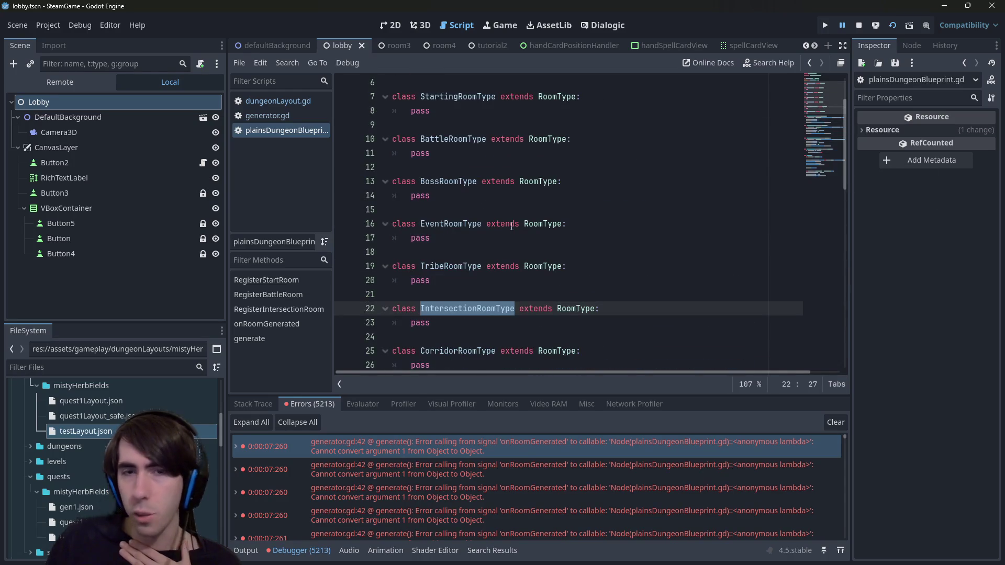
pyautogui.scroll(-10, 511, 226)
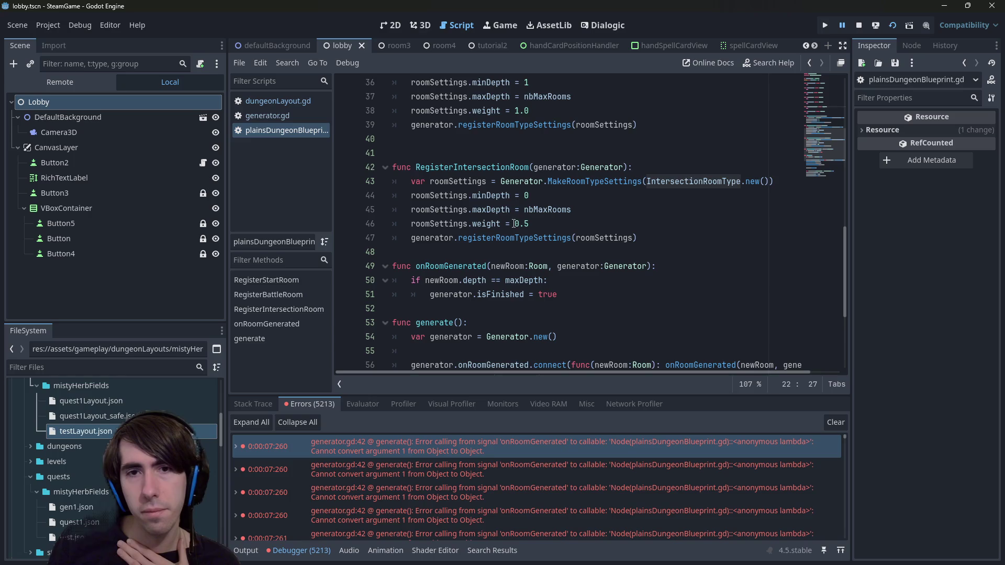
pyautogui.doubleClick(469, 180)
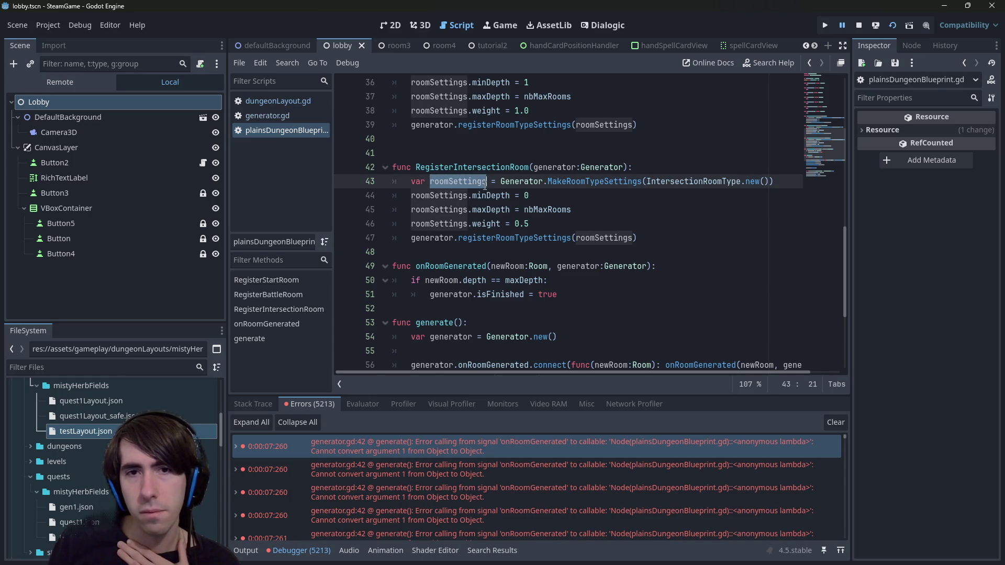
pyautogui.scroll(2, 484, 186)
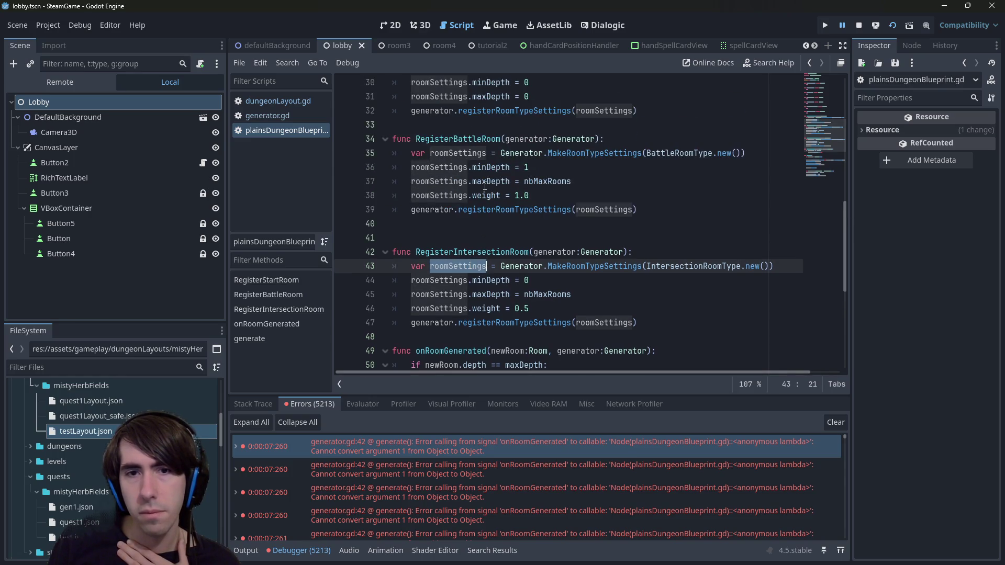
# Inspect MakeRoomTypeSettings and RoomTypeSettings in generator.gd, then navigate back to plainsDungeonBlueprint.gd.
pyautogui.keyDown('ctrl'); pyautogui.click(596, 271); pyautogui.keyUp('ctrl')
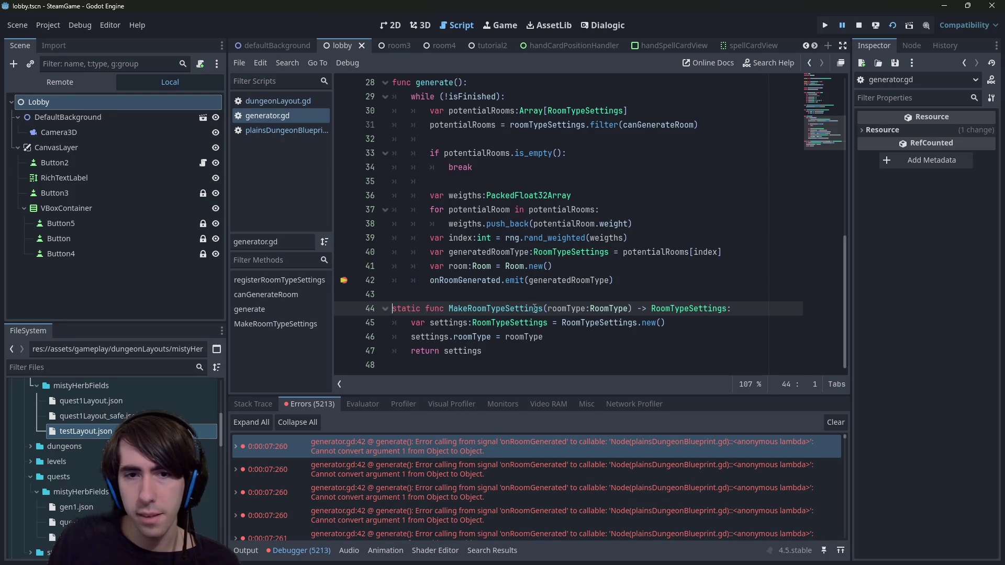
pyautogui.doubleClick(472, 336)
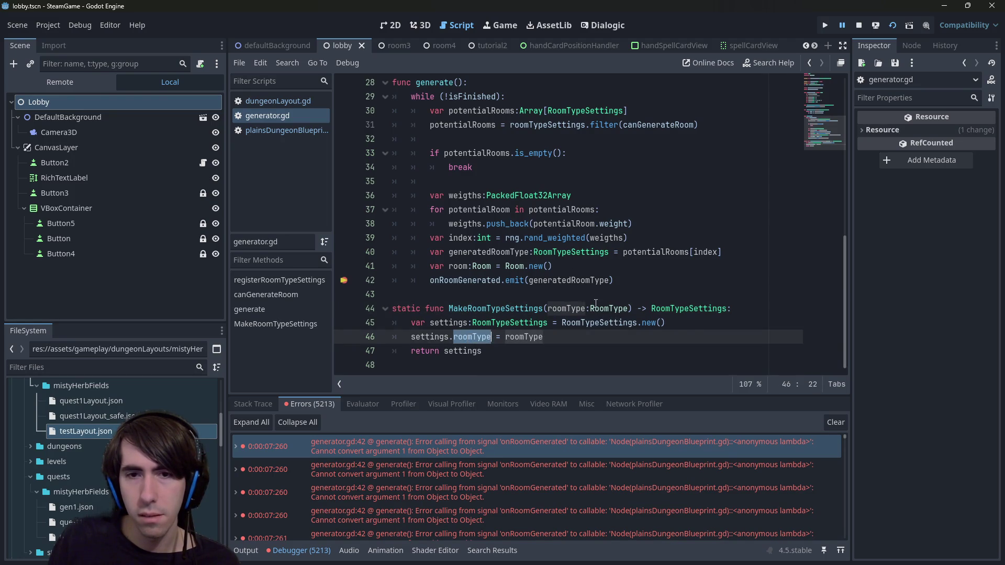
pyautogui.moveTo(474, 338)
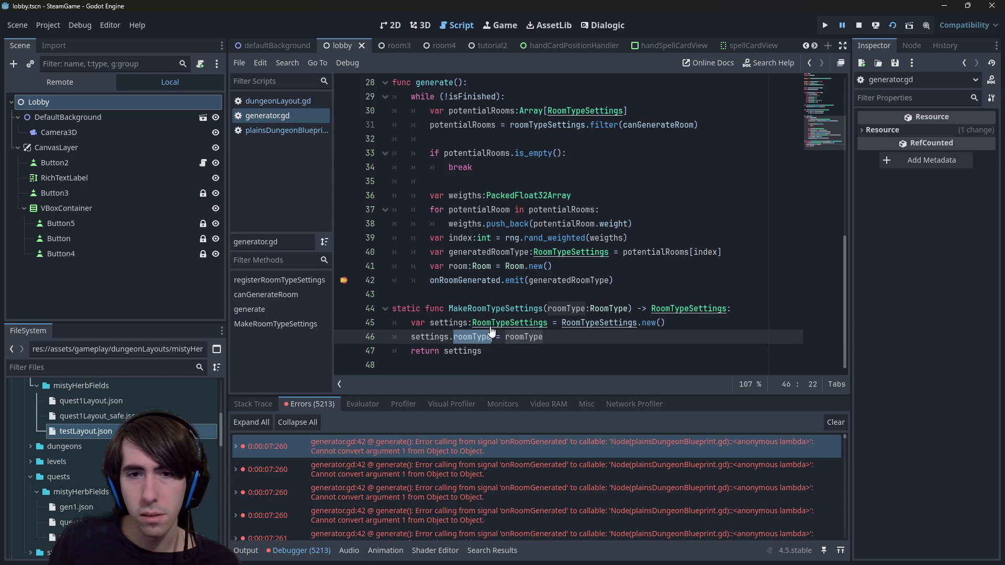
pyautogui.keyDown('ctrl'); pyautogui.click(486, 336); pyautogui.keyUp('ctrl')
pyautogui.hotkey('alt', 'Left')
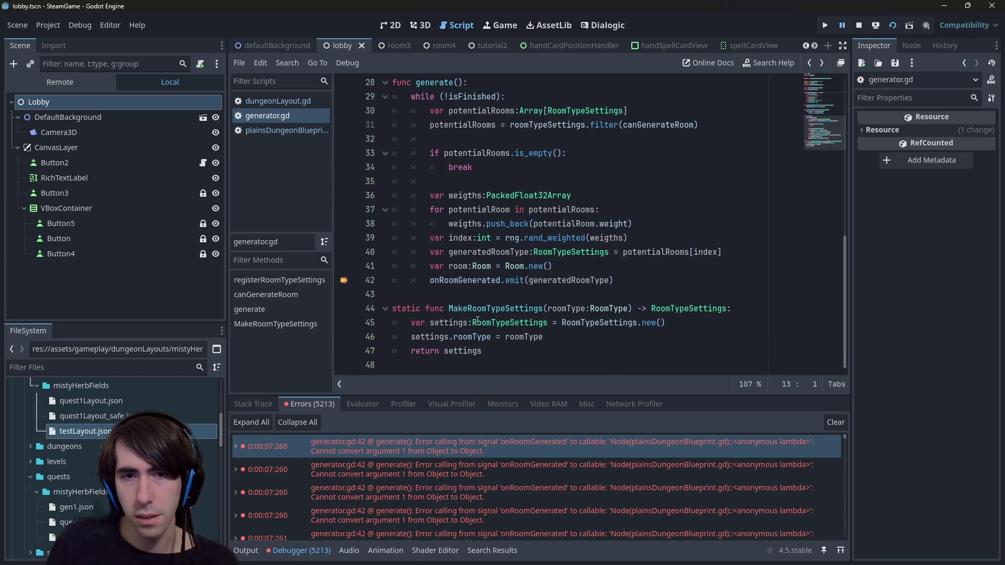
pyautogui.hotkey('alt', 'Left')
pyautogui.hotkey('alt', 'Left')
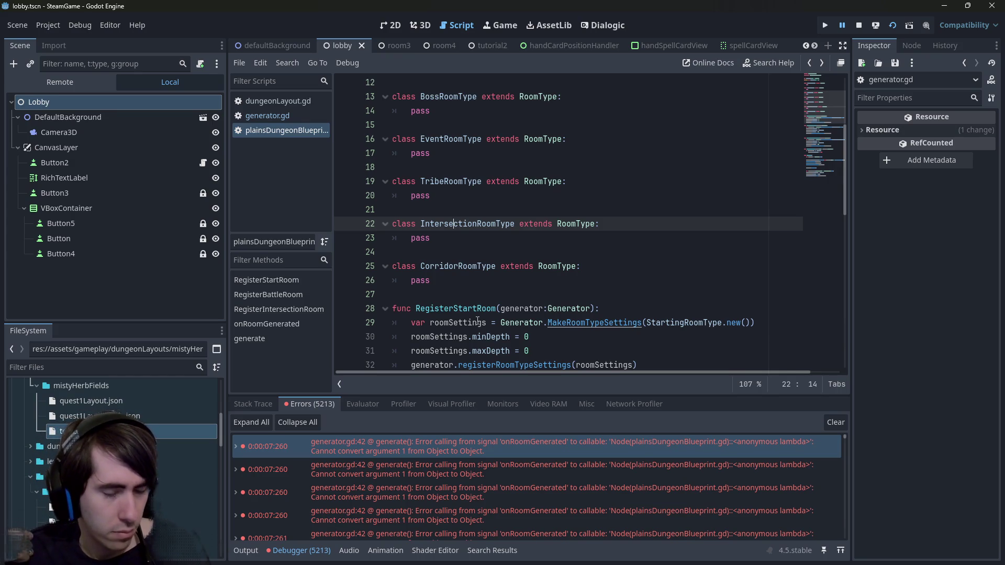
# Select the Room type of the lambda's newRoom parameter on line 56.
pyautogui.scroll(-7, 623, 297)
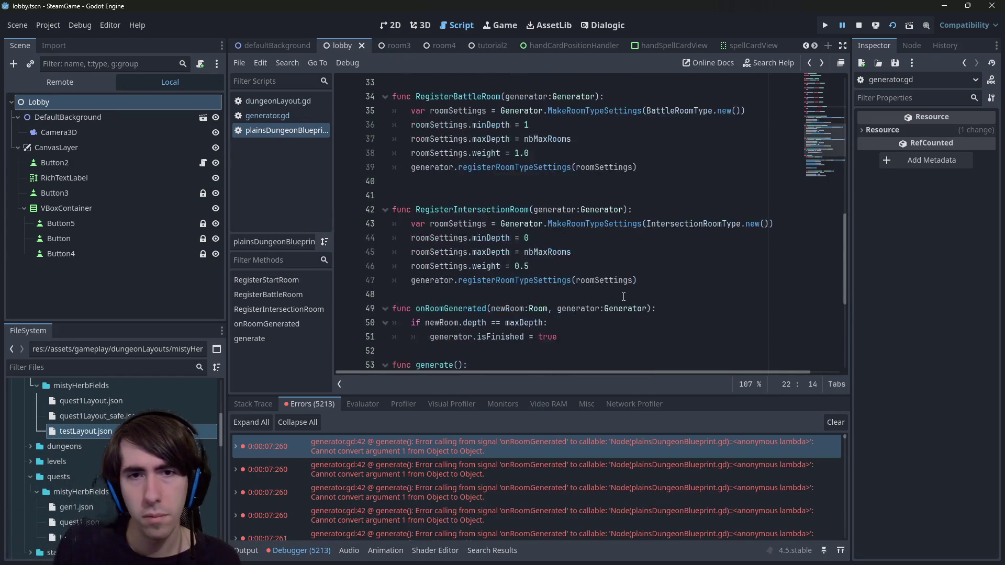
pyautogui.scroll(-3, 623, 297)
pyautogui.doubleClick(468, 181)
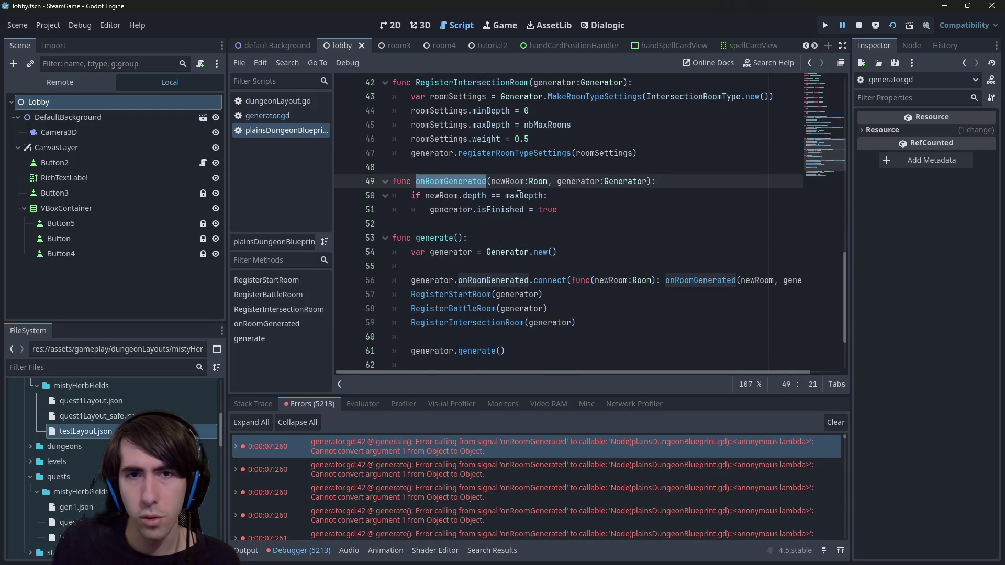
pyautogui.click(491, 181)
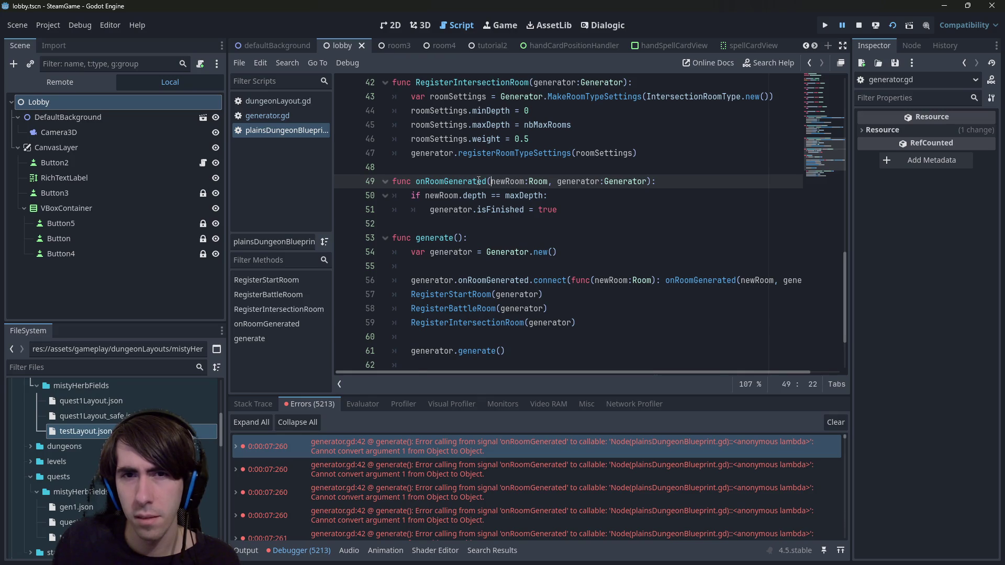
pyautogui.click(620, 280)
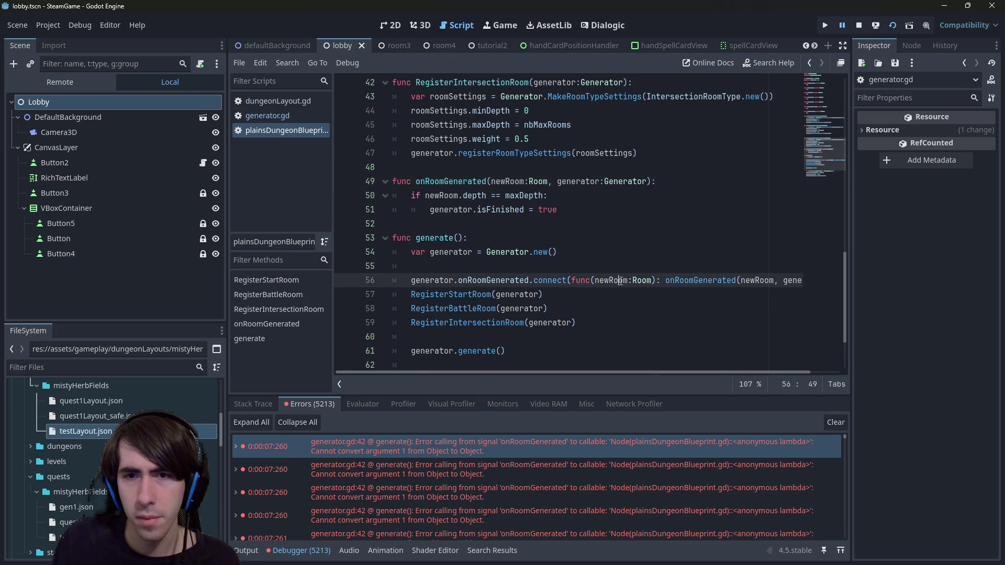
pyautogui.doubleClick(639, 280)
# Try retyping it as RoomTypeSettings, then undo back to Room and save.
pyautogui.scroll(5, 679, 266)
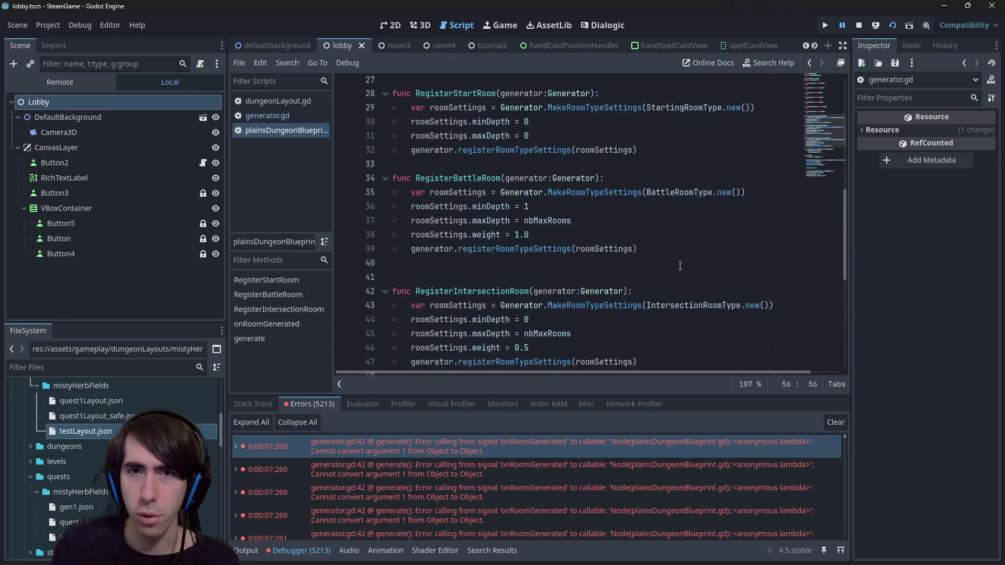
pyautogui.scroll(-6, 653, 251)
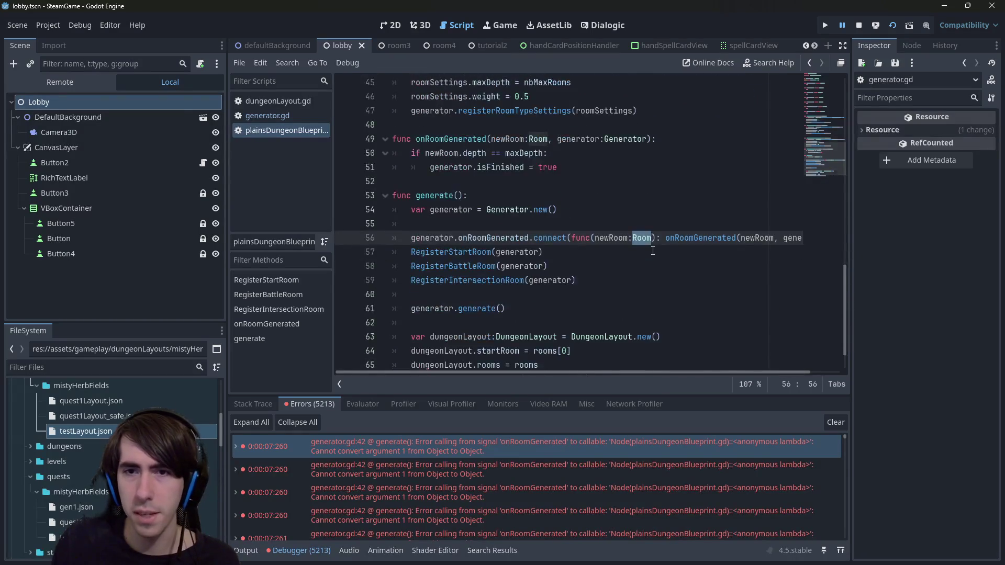
pyautogui.scroll(2, 652, 251)
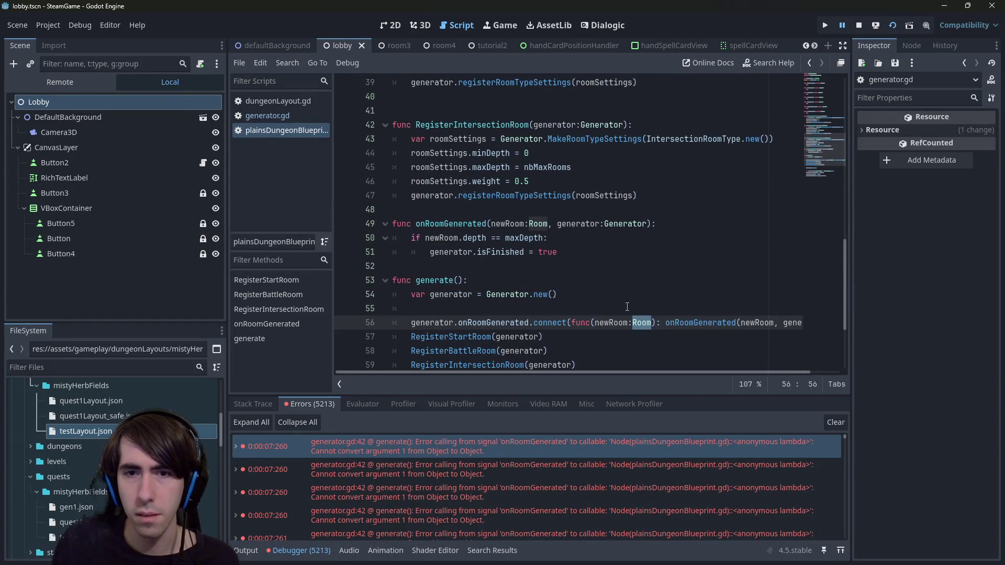
pyautogui.write('RoomTypeS')
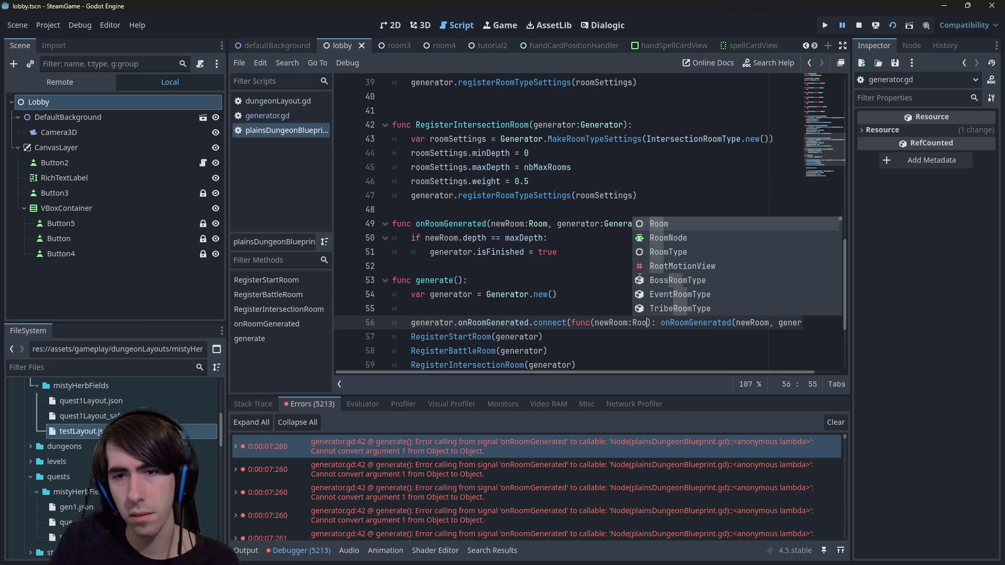
pyautogui.write('ettings')
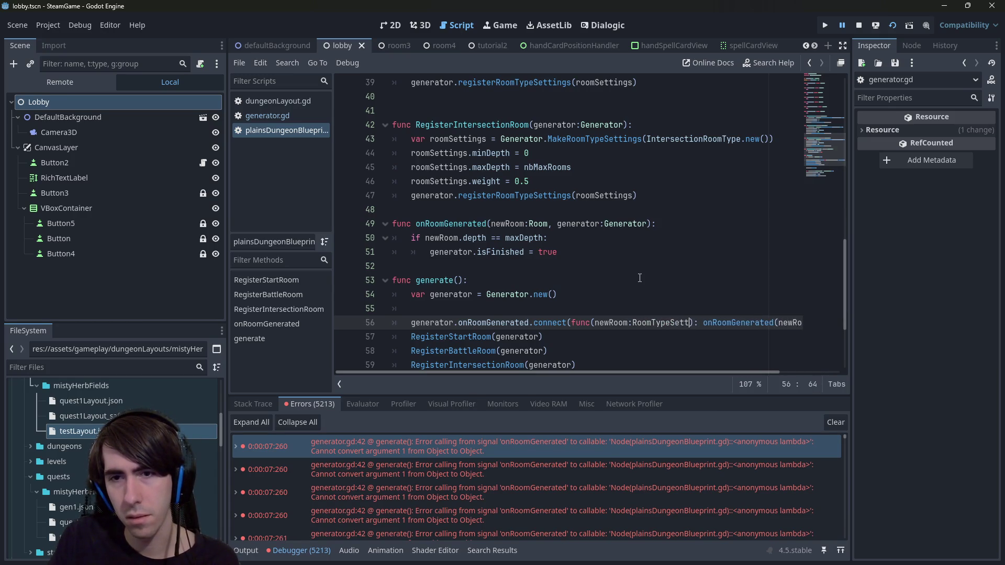
pyautogui.hotkey('ctrl', 'z')
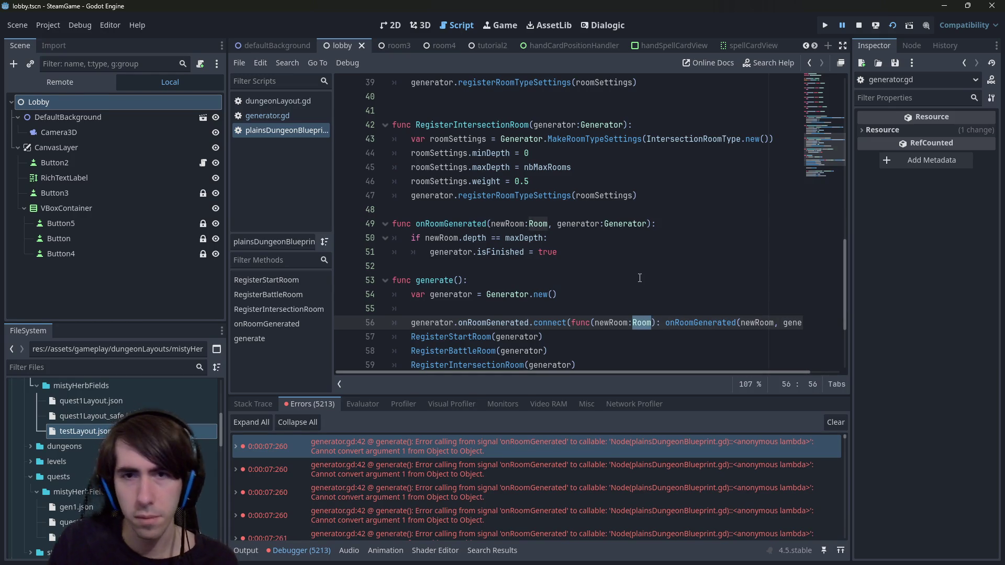
pyautogui.hotkey('ctrl', 's')
pyautogui.scroll(-1, 558, 302)
# Delete the unused 'var room:Room = Room.new()' line 41 from generate().
pyautogui.keyDown('ctrl'); pyautogui.click(477, 350); pyautogui.keyUp('ctrl')
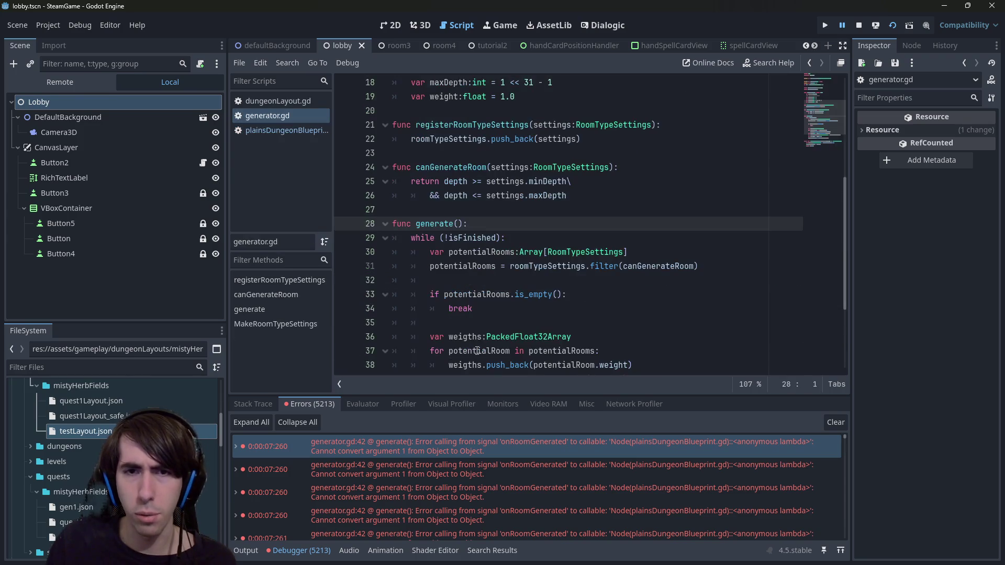
pyautogui.scroll(-3, 471, 262)
pyautogui.click(458, 257)
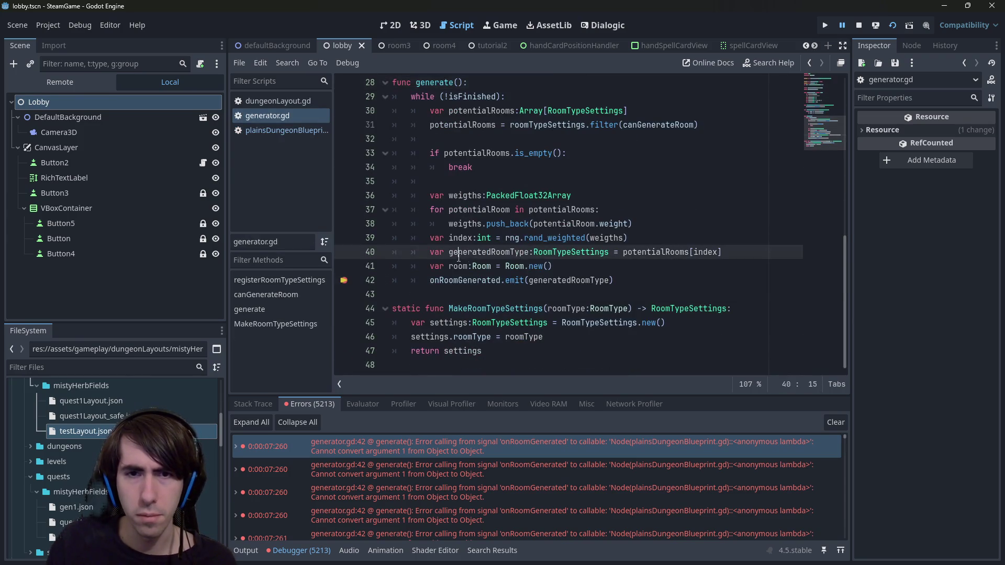
pyautogui.tripleClick(564, 267)
pyautogui.doubleClick(458, 266)
pyautogui.moveTo(564, 267); pyautogui.dragTo(364, 267)
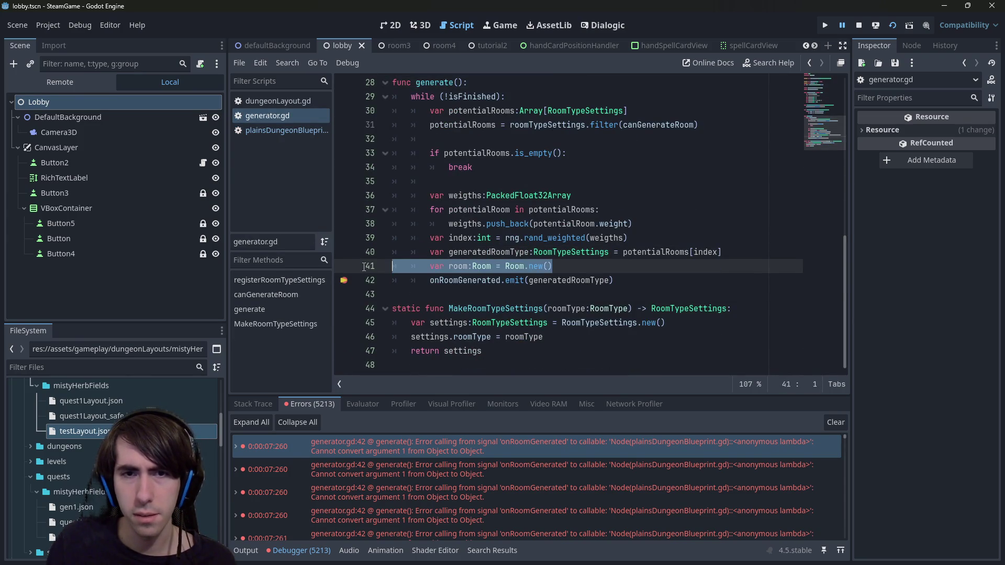
pyautogui.press('BackSpace')
pyautogui.press('BackSpace')
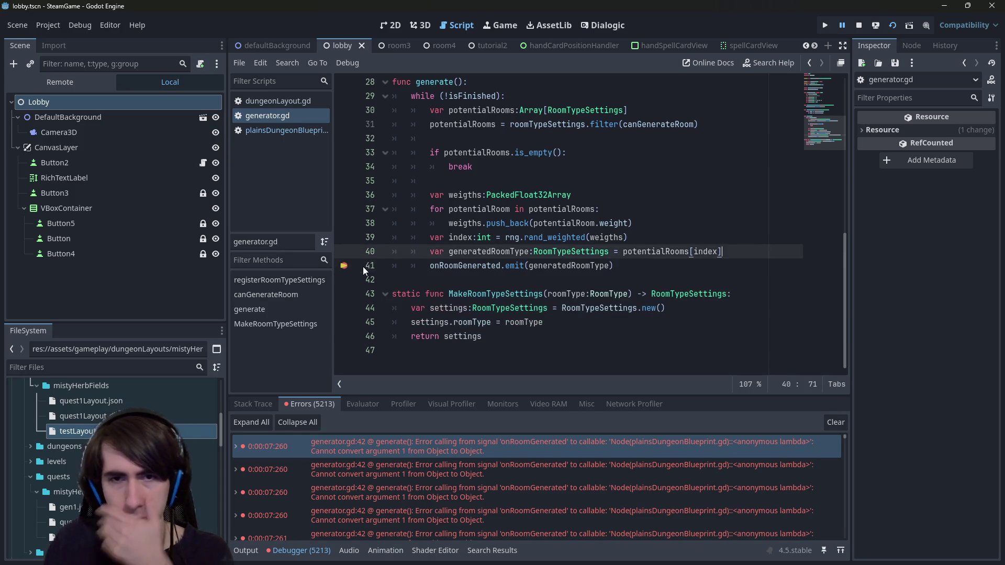
# Check the onRoomGenerated emit of generatedRoomType, then return to the top of the file.
pyautogui.doubleClick(554, 266)
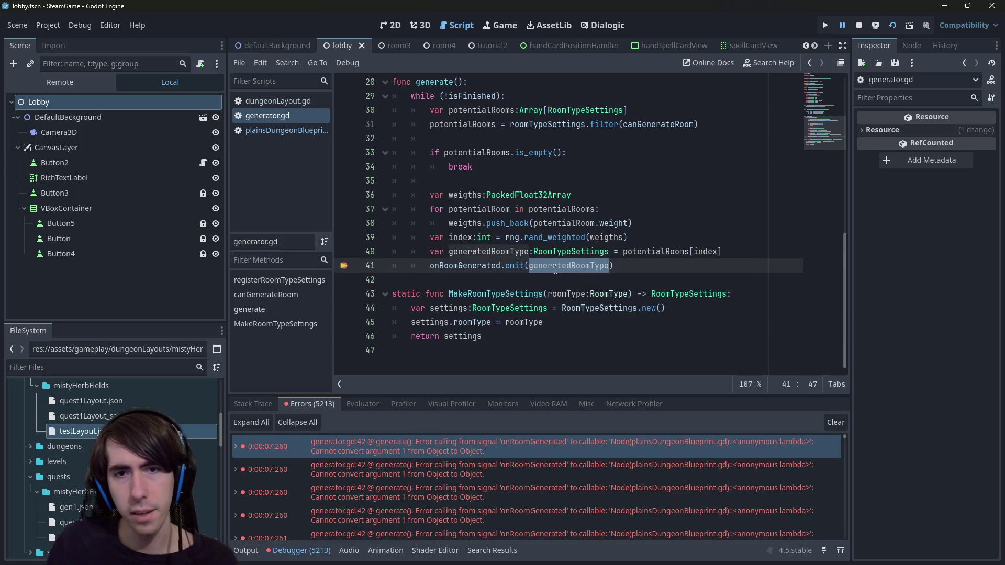
pyautogui.doubleClick(465, 265)
pyautogui.scroll(7, 465, 268)
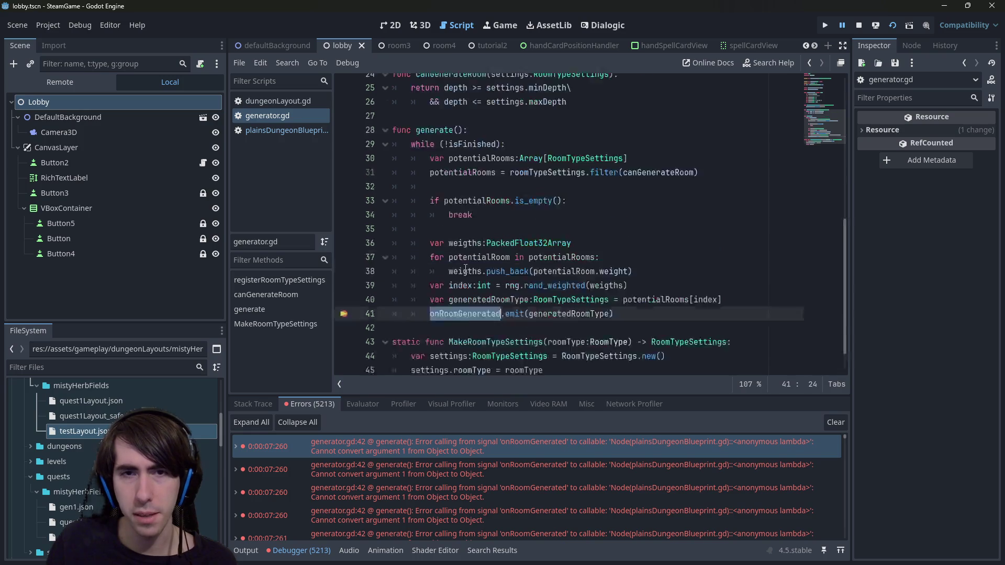
pyautogui.scroll(2, 465, 269)
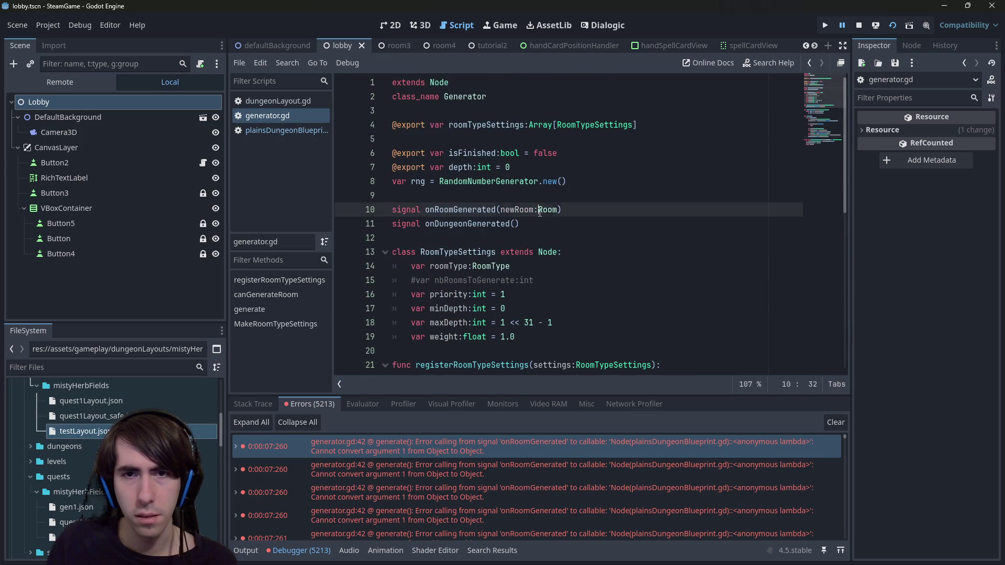
# Change the signal's newRoom parameter type from Room to RoomTypeSettings via autocomplete.
pyautogui.doubleClick(547, 209)
pyautogui.write('RoomTy')
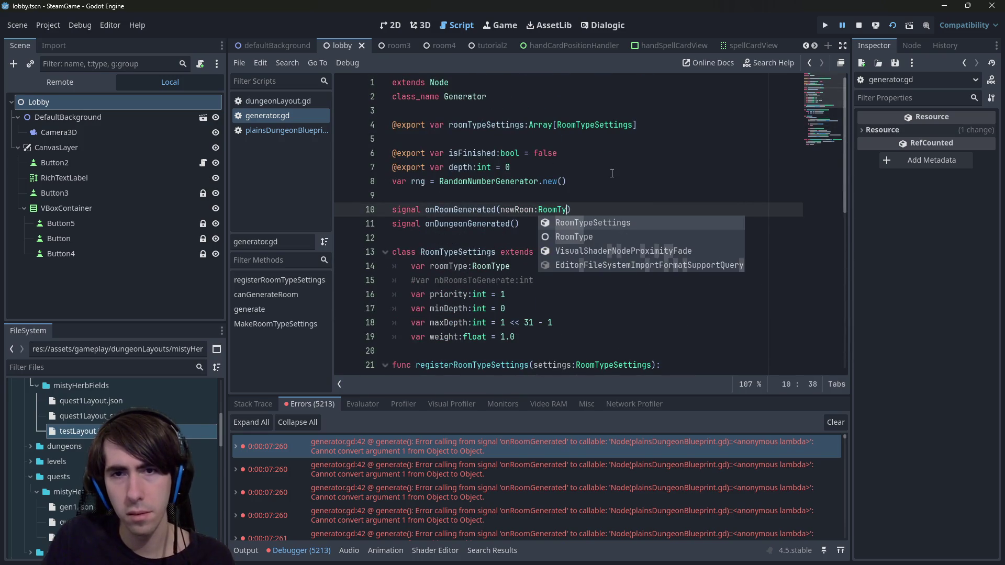
pyautogui.press('Return')
pyautogui.scroll(-8, 612, 173)
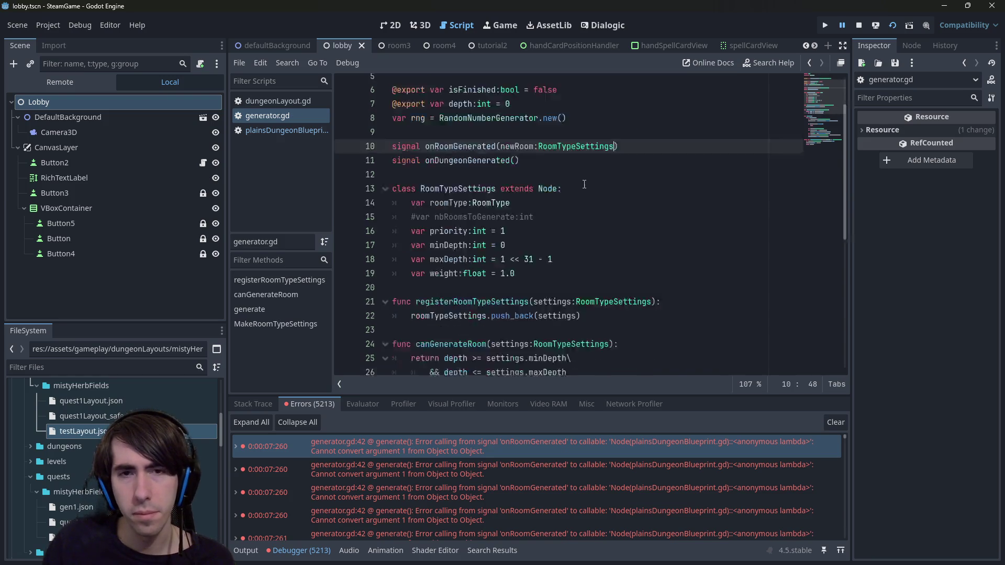
pyautogui.scroll(8, 579, 184)
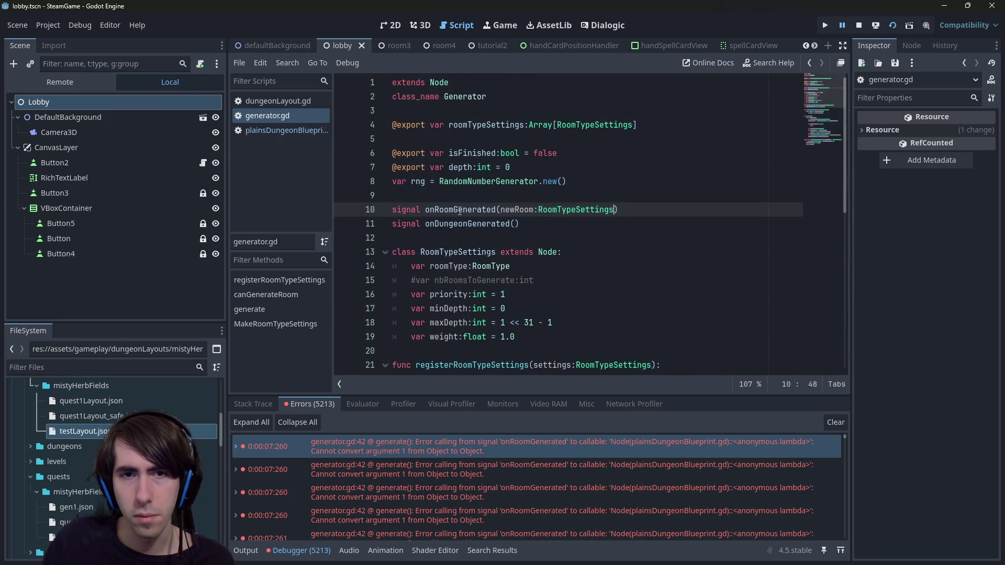
# Rename the signal to onRoomTypeGenerated and go to its emit call on line 41.
pyautogui.click(453, 210)
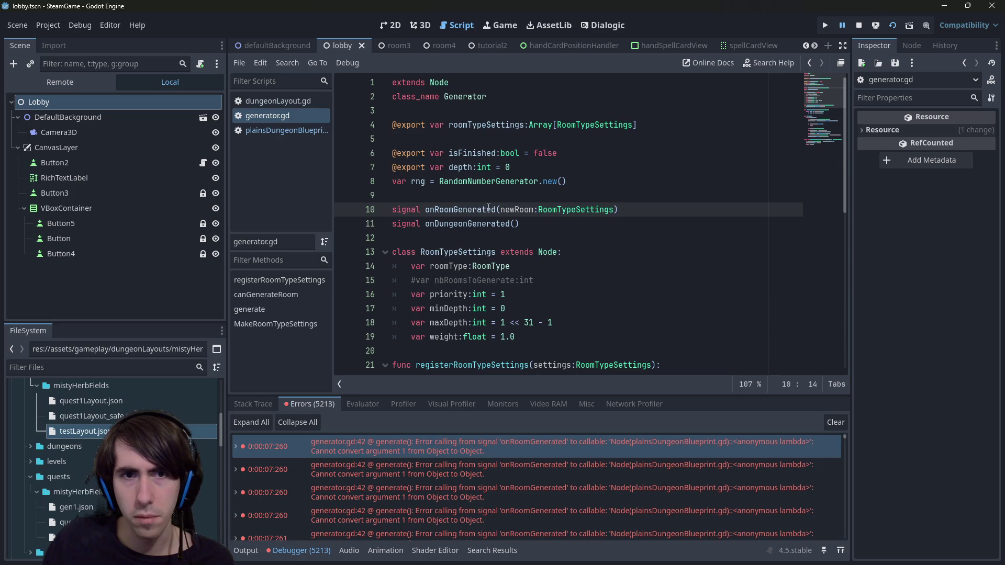
pyautogui.write('Type')
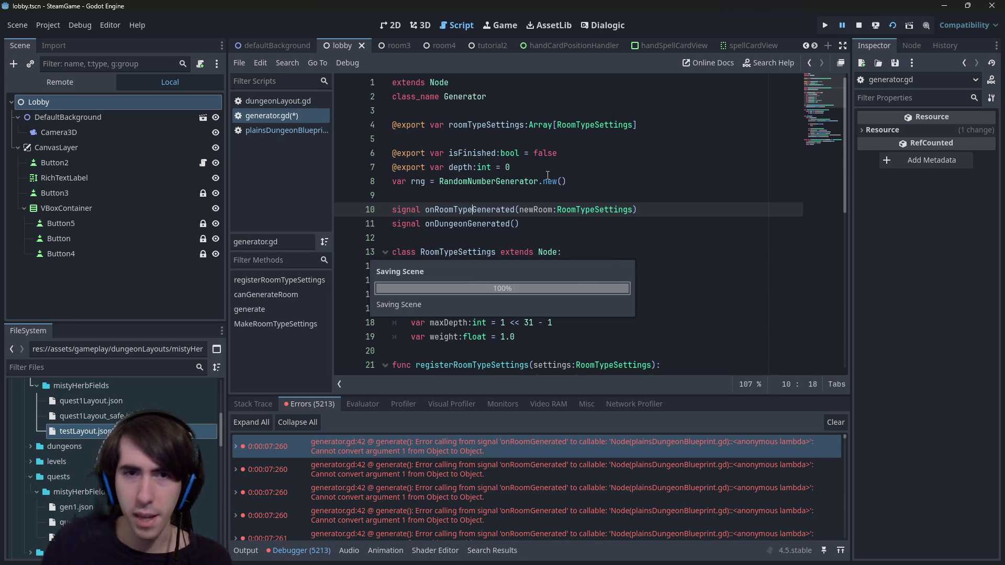
pyautogui.scroll(-1, 547, 176)
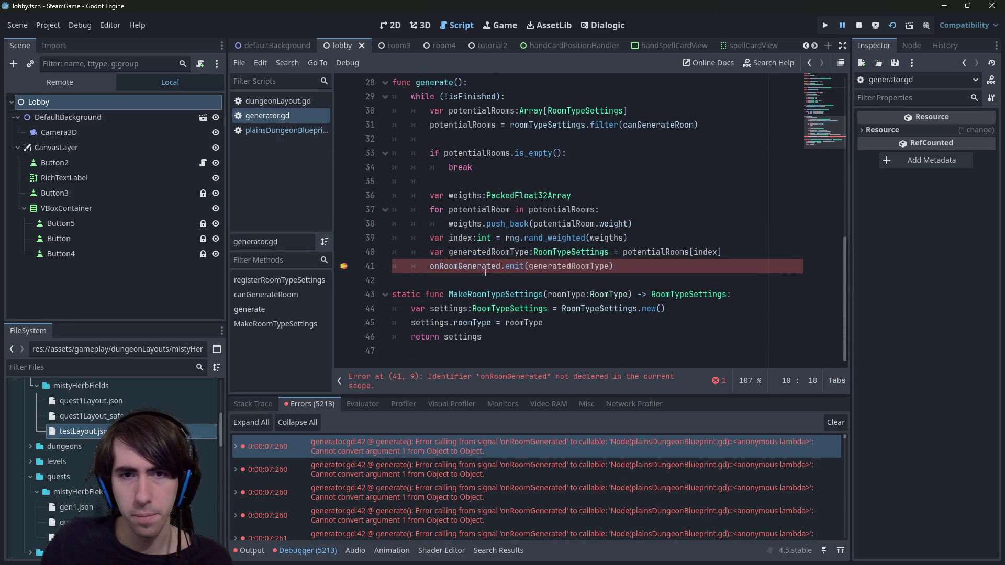
pyautogui.click(458, 266)
# Try and clear max-value defaults for maxDepth, then switch to the 'gdscript int max value' results.
pyautogui.write('TypeGenerated(newRoom:RoomTypeSettings')
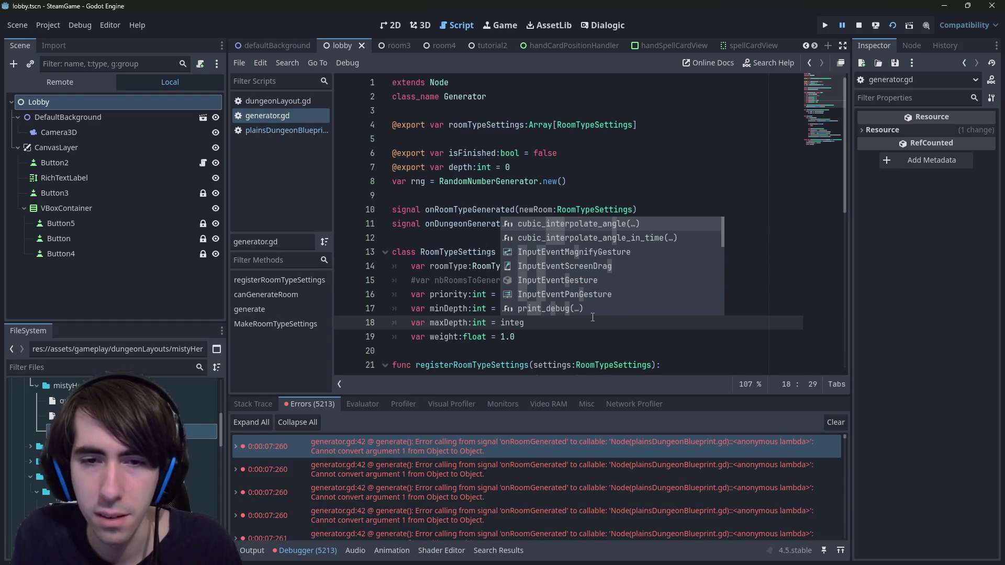
pyautogui.write('er.max_value')
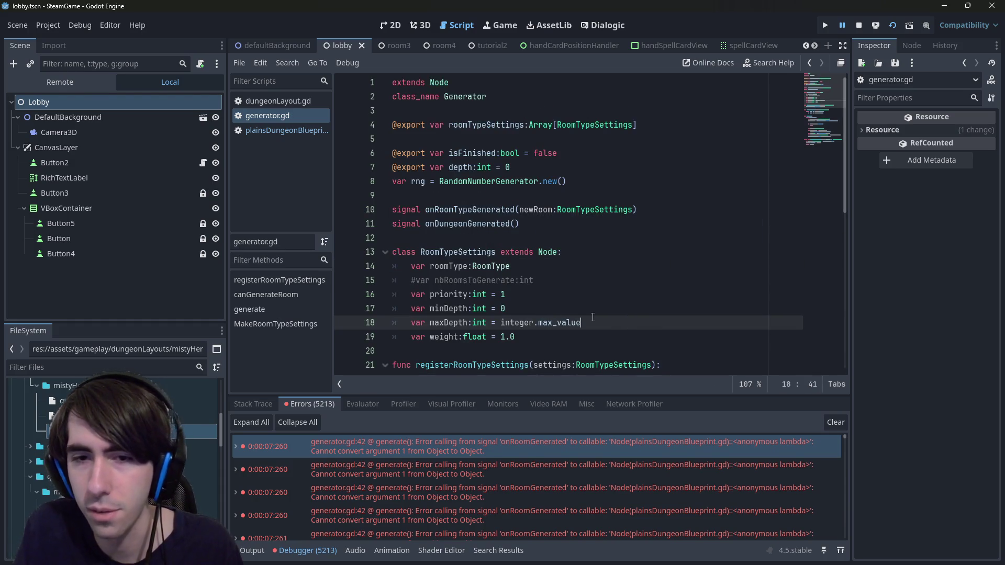
pyautogui.hotkey('ctrl', 'BackSpace')
pyautogui.hotkey('ctrl', 'BackSpace')
pyautogui.hotkey('ctrl', 'BackSpace')
pyautogui.write('in')
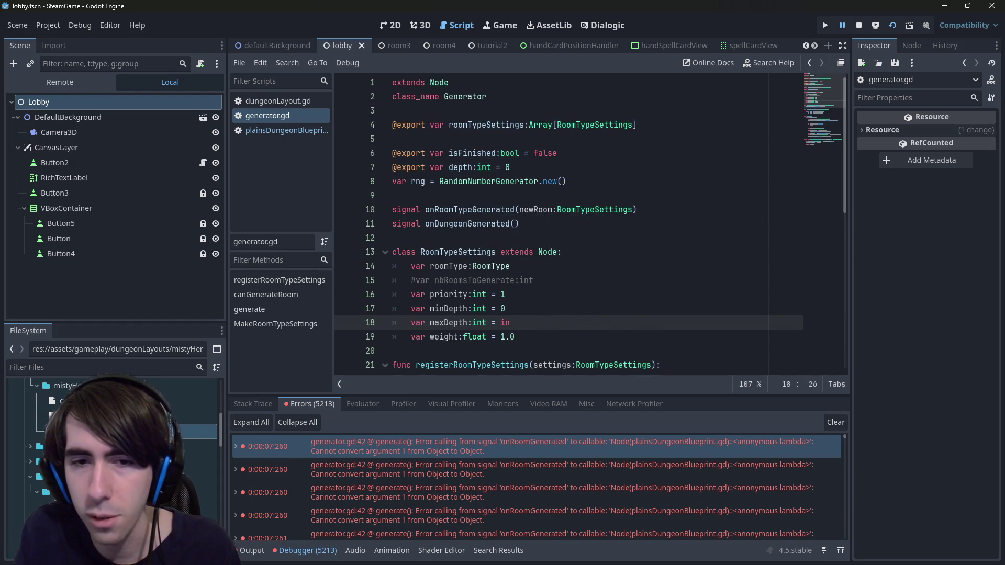
pyautogui.write('t.')
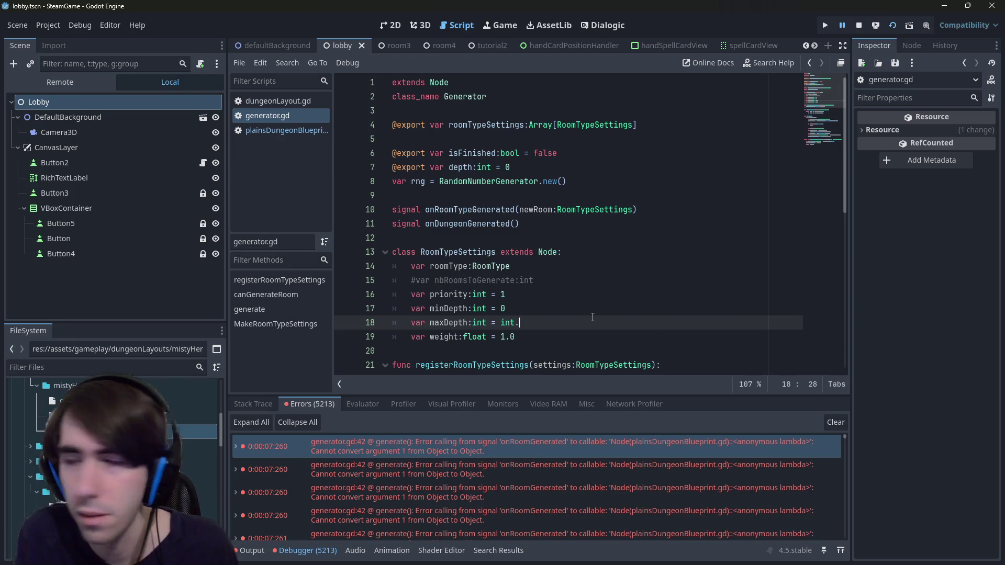
pyautogui.hotkey('ctrl', 'BackSpace')
pyautogui.hotkey('ctrl', 'BackSpace')
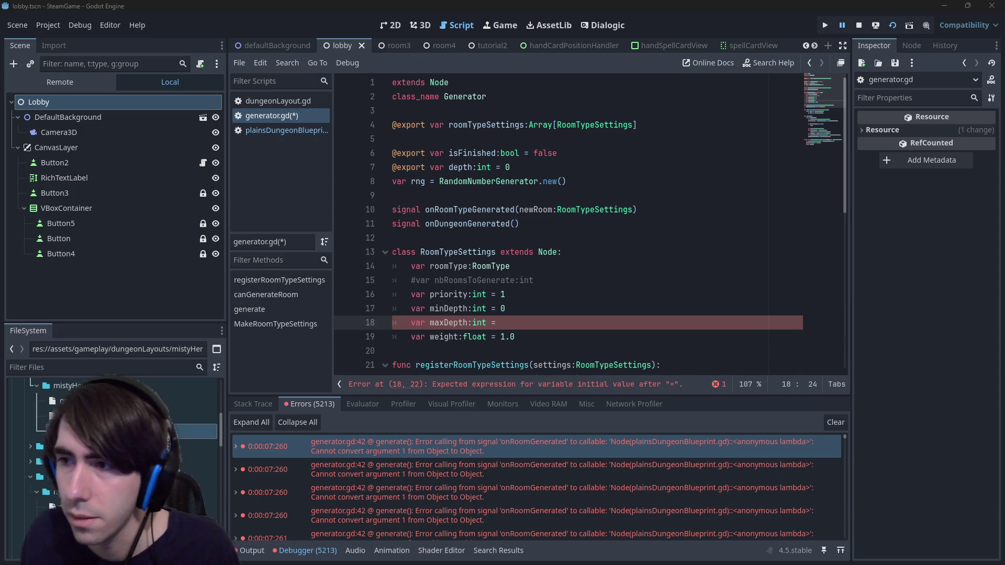
pyautogui.hotkey('alt', 'Tab')
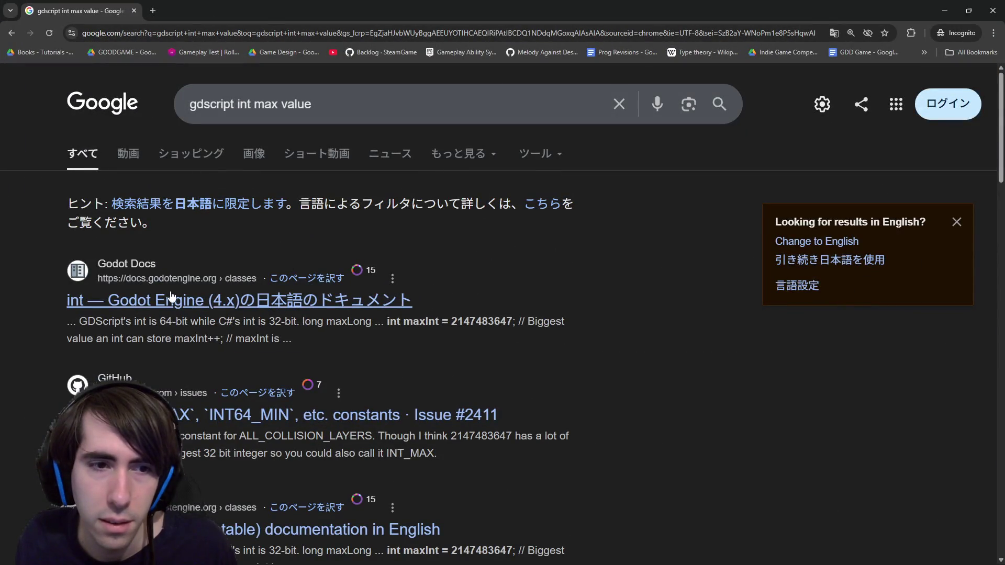
# Open the Godot Docs int page and confirm it is a signed 64-bit integer type.
pyautogui.middleClick(168, 298)
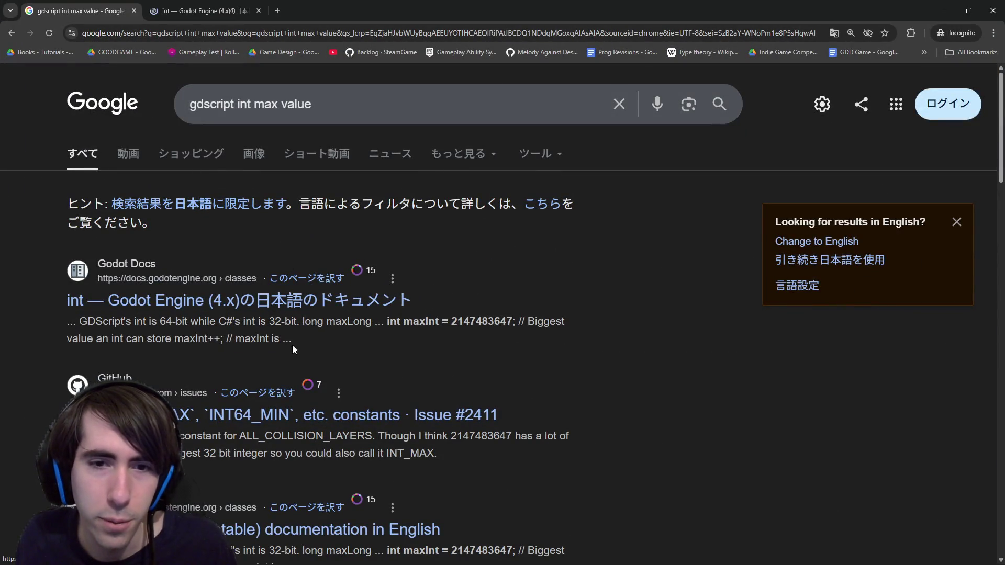
pyautogui.doubleClick(419, 325)
pyautogui.hotkey('ctrl', 'Tab')
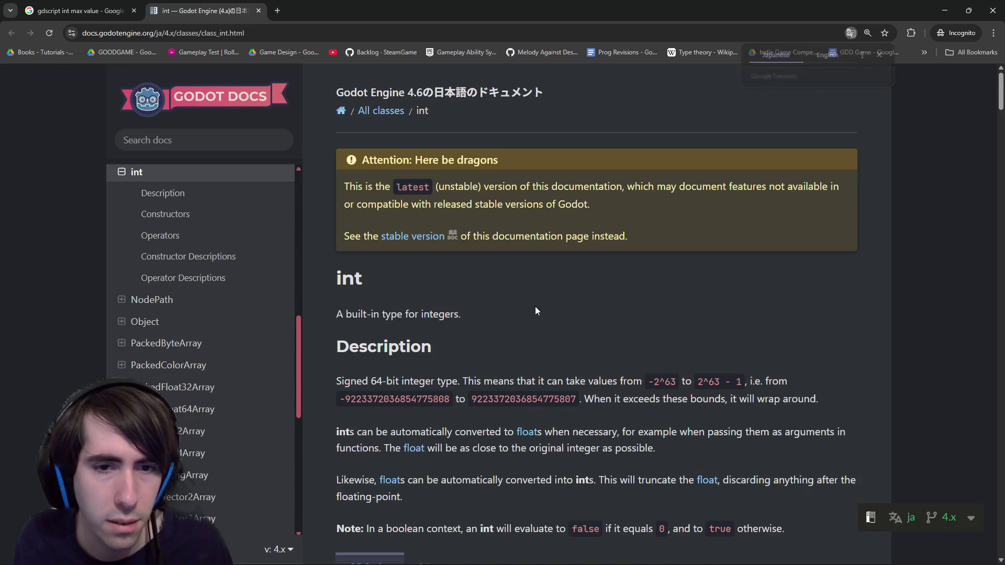
pyautogui.scroll(-2, 449, 334)
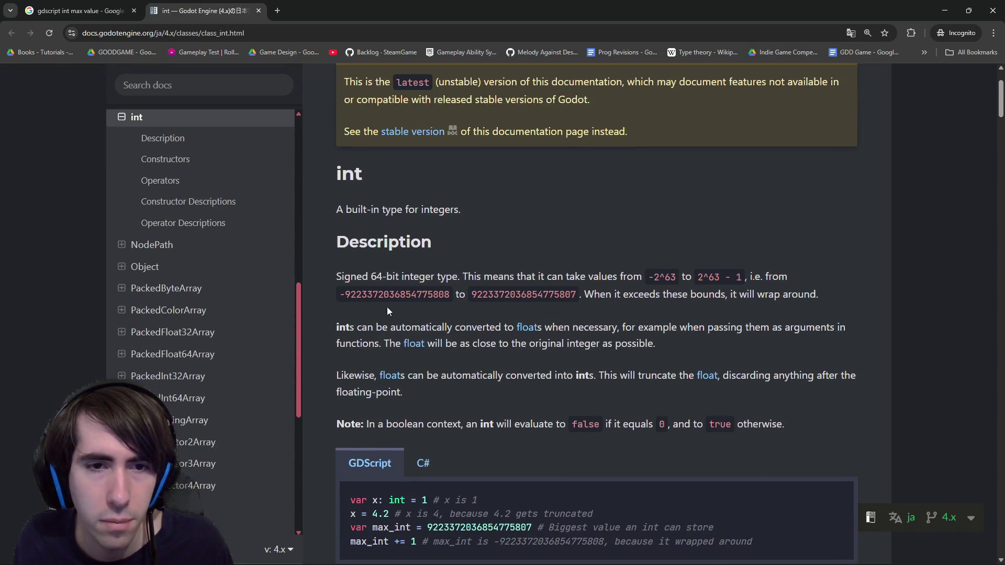
pyautogui.moveTo(351, 276); pyautogui.dragTo(453, 276)
pyautogui.click(451, 275)
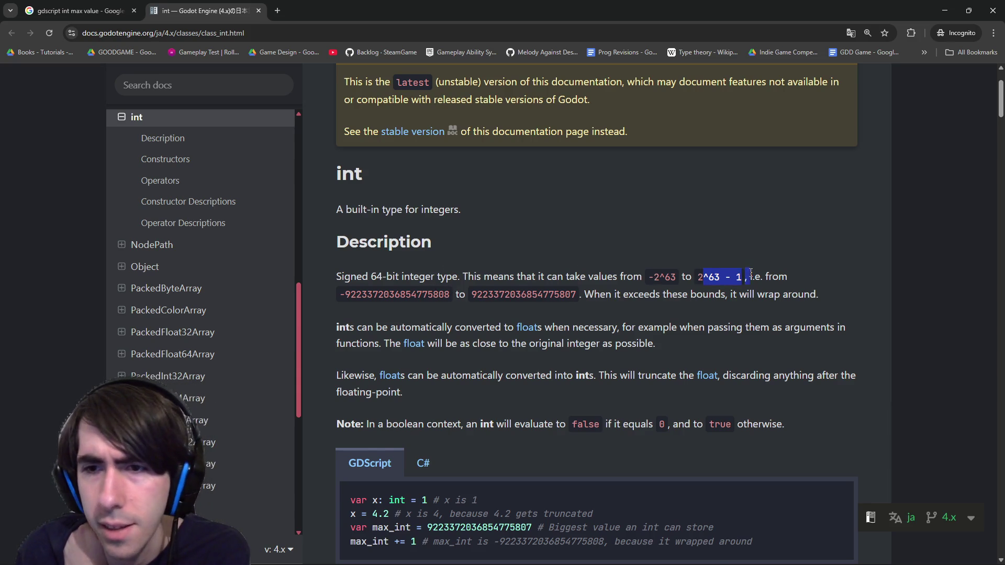
pyautogui.doubleClick(588, 18)
# Undo edits until maxDepth defaults to 1 << 31 - 1, select '1 << 31', and return to the docs.
pyautogui.press('super+Down')
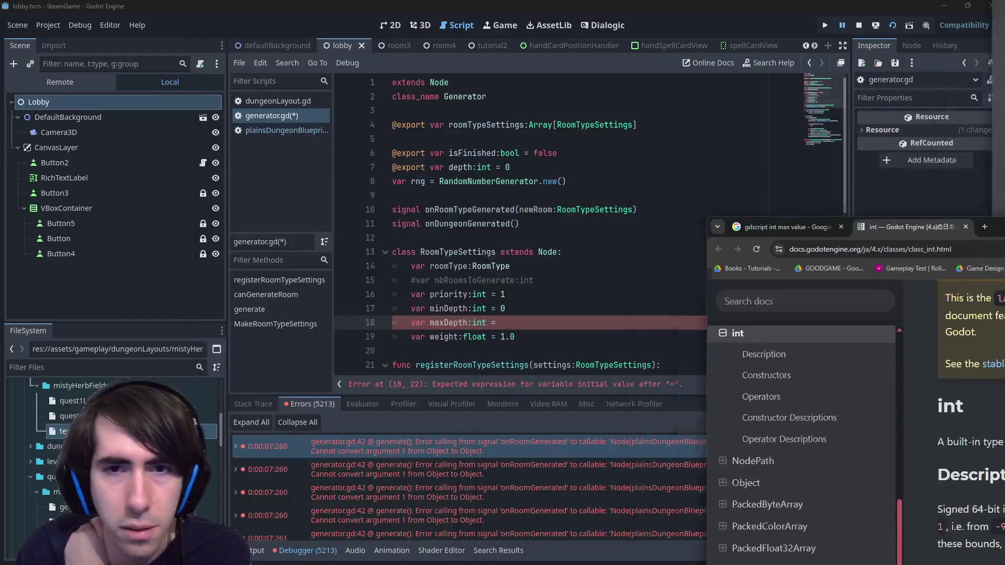
pyautogui.hotkey('ctrl', 'z')
pyautogui.hotkey('ctrl', 'z')
pyautogui.hotkey('ctrl', 'z')
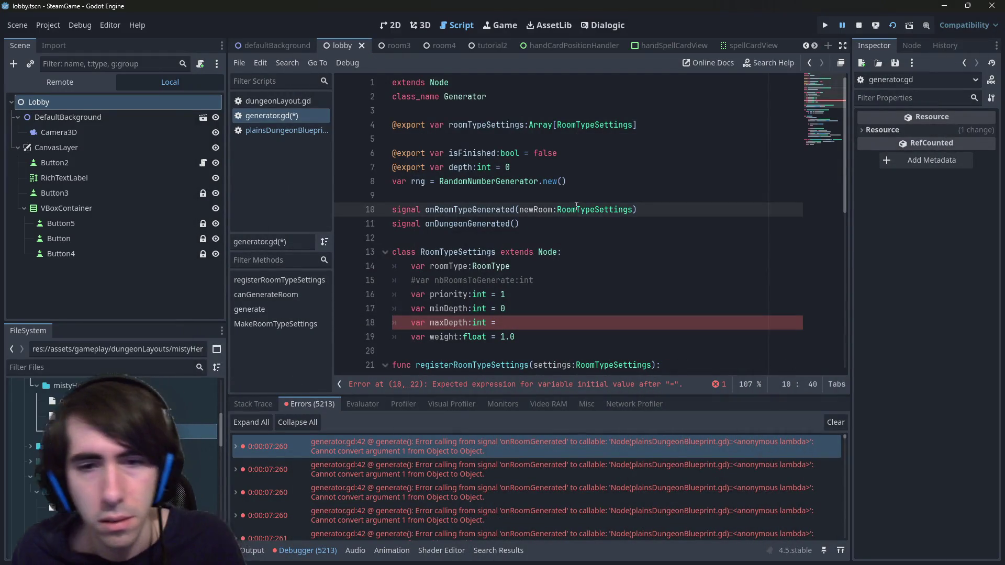
pyautogui.hotkey('ctrl', 'z')
pyautogui.hotkey('ctrl', 'z')
pyautogui.hotkey('ctrl', 'z')
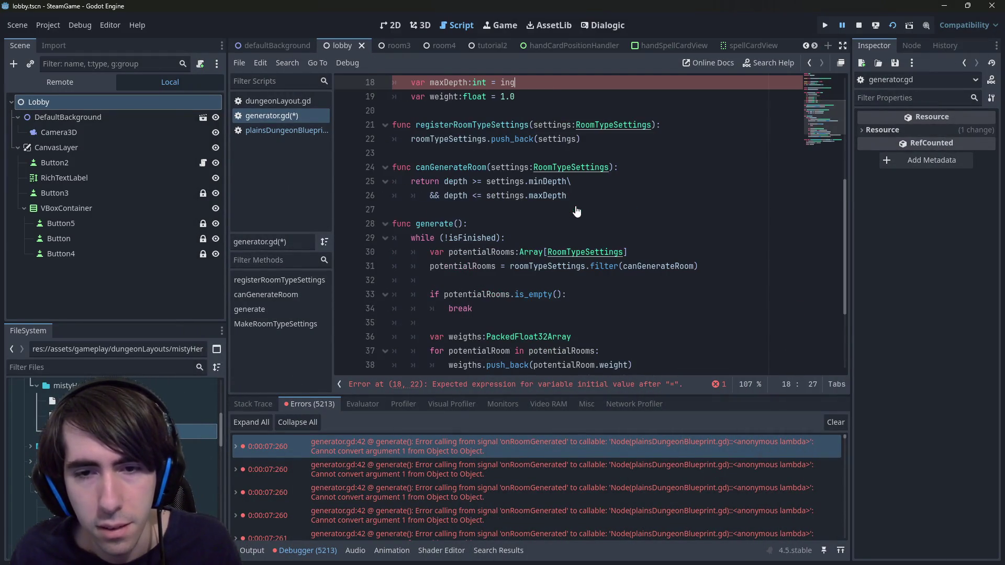
pyautogui.click(576, 255)
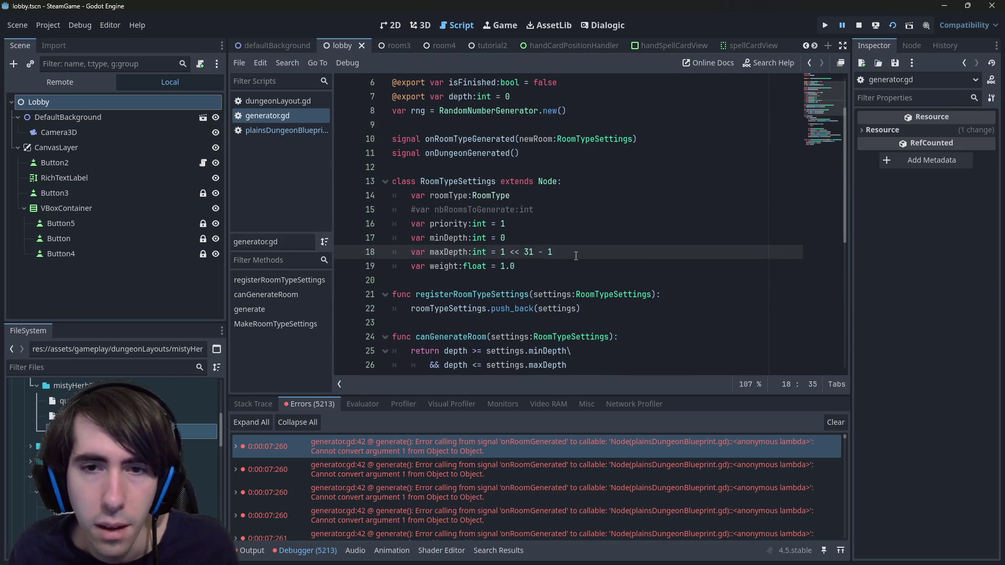
pyautogui.scroll(2, 576, 255)
pyautogui.scroll(-1, 575, 255)
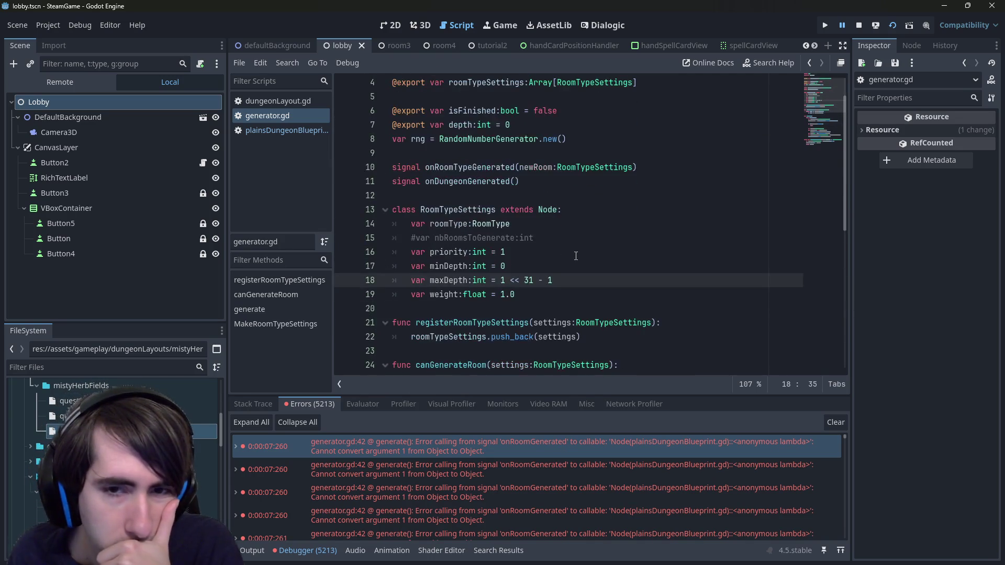
pyautogui.moveTo(500, 281); pyautogui.dragTo(533, 280)
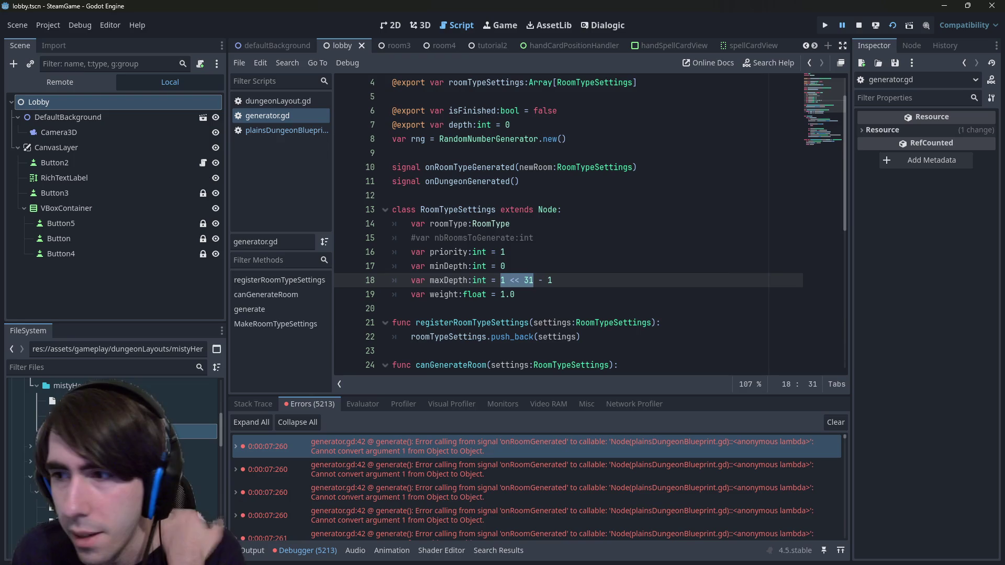
pyautogui.hotkey('alt', 'Tab')
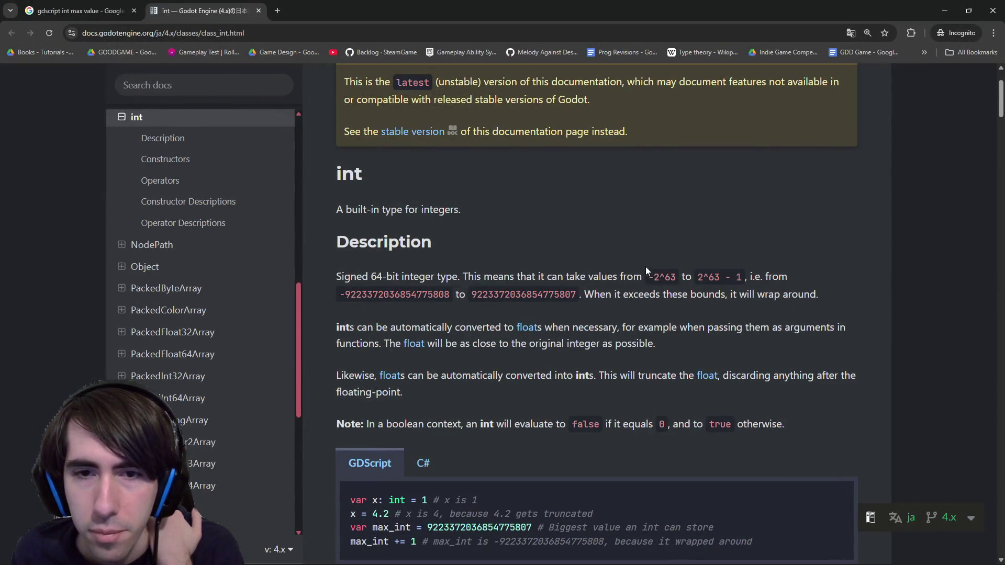
# Rearrange the docs window beside the script, then maximize it again.
pyautogui.press('super+Down')
pyautogui.moveTo(959, 390)
pyautogui.mouseDown()
pyautogui.moveTo(862, 416)
pyautogui.moveTo(786, 361)
pyautogui.mouseUp()
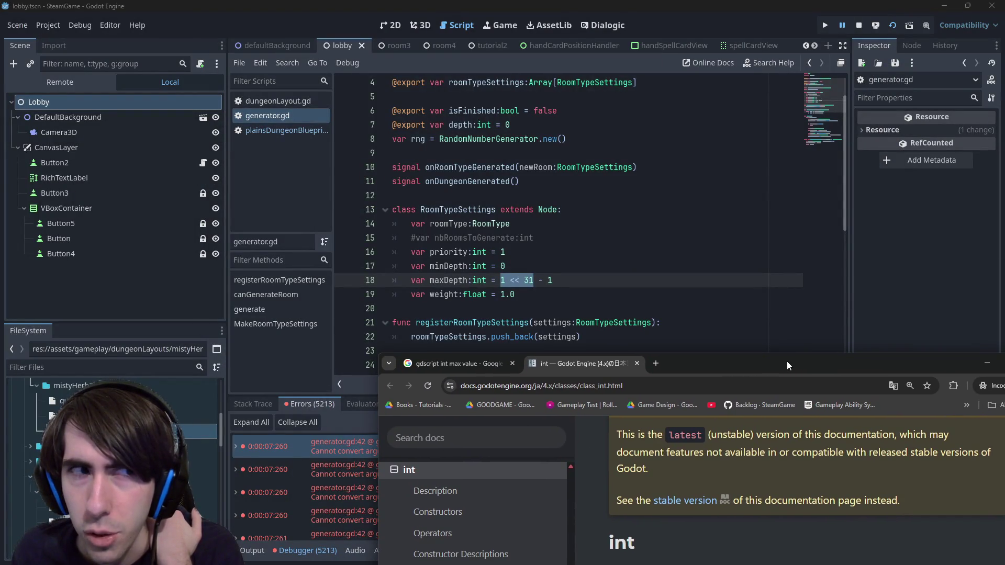
pyautogui.doubleClick(786, 361)
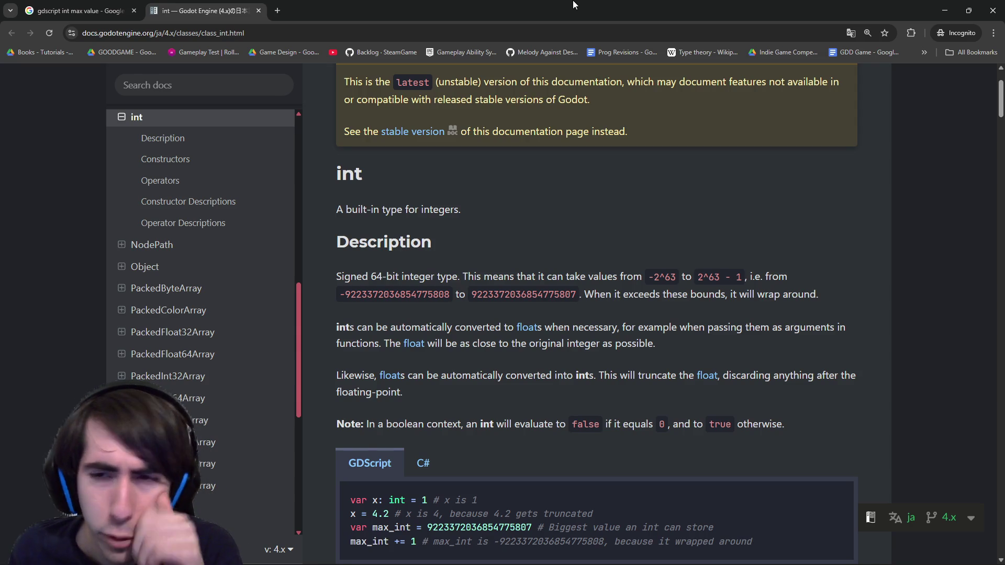
pyautogui.doubleClick(572, 5)
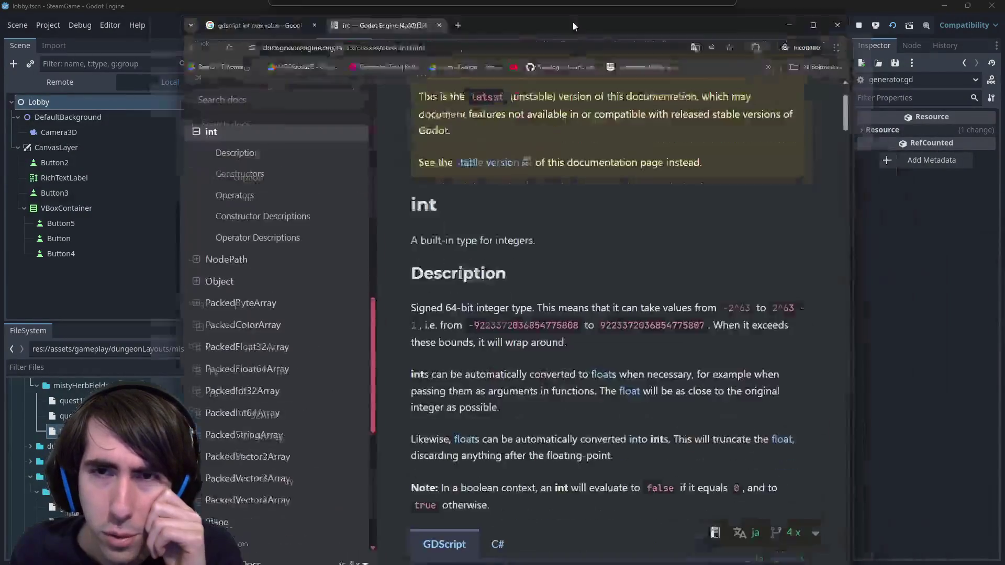
pyautogui.doubleClick(573, 26)
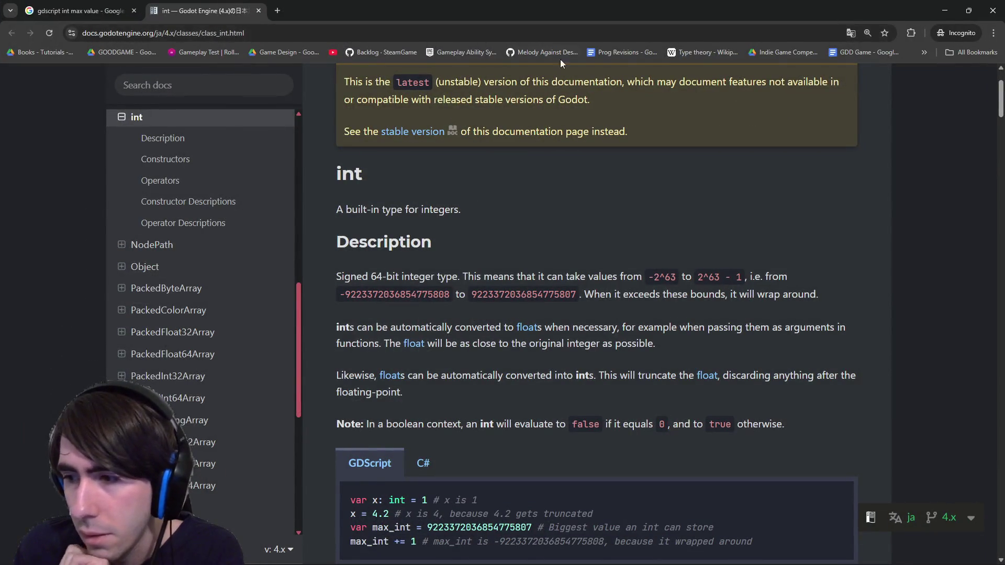
# Scroll the int docs and highlight the sentence giving the int value range.
pyautogui.scroll(-6, 614, 312)
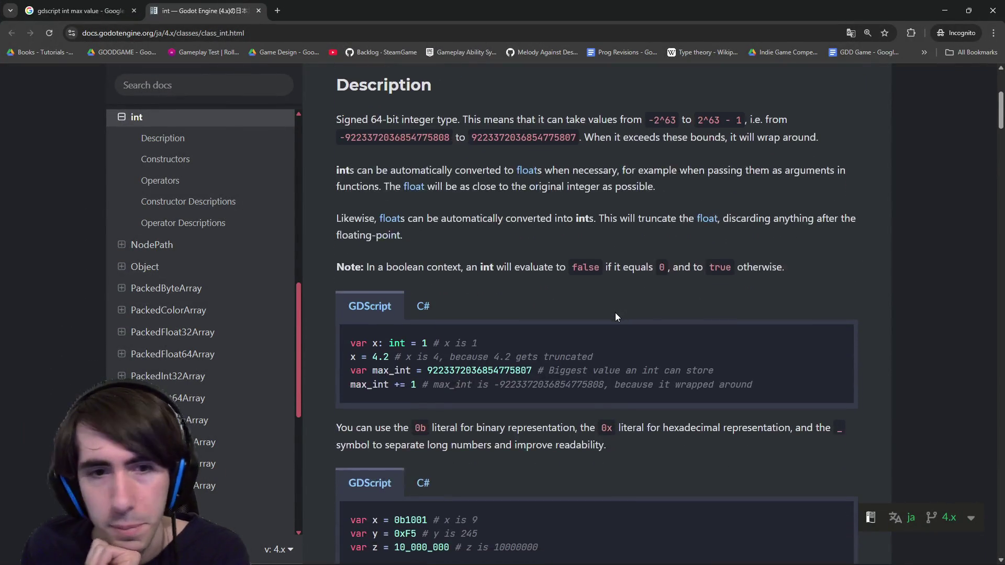
pyautogui.scroll(-9, 579, 331)
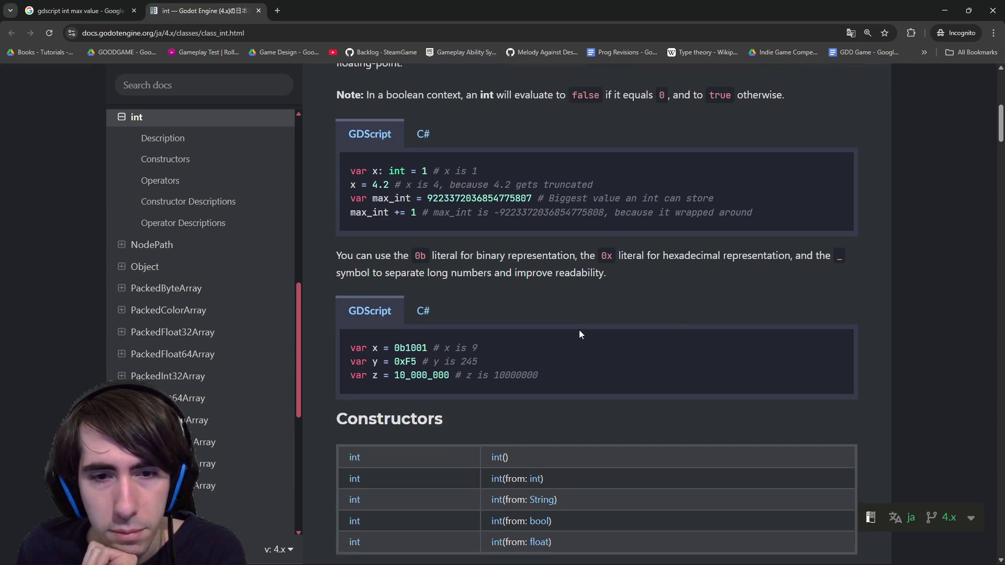
pyautogui.scroll(-20, 578, 330)
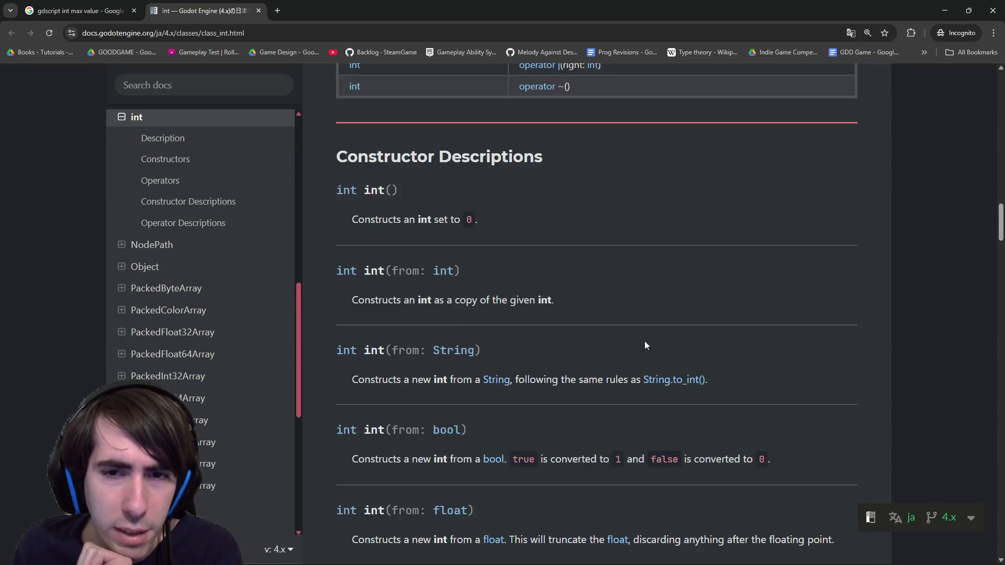
pyautogui.scroll(20, 653, 342)
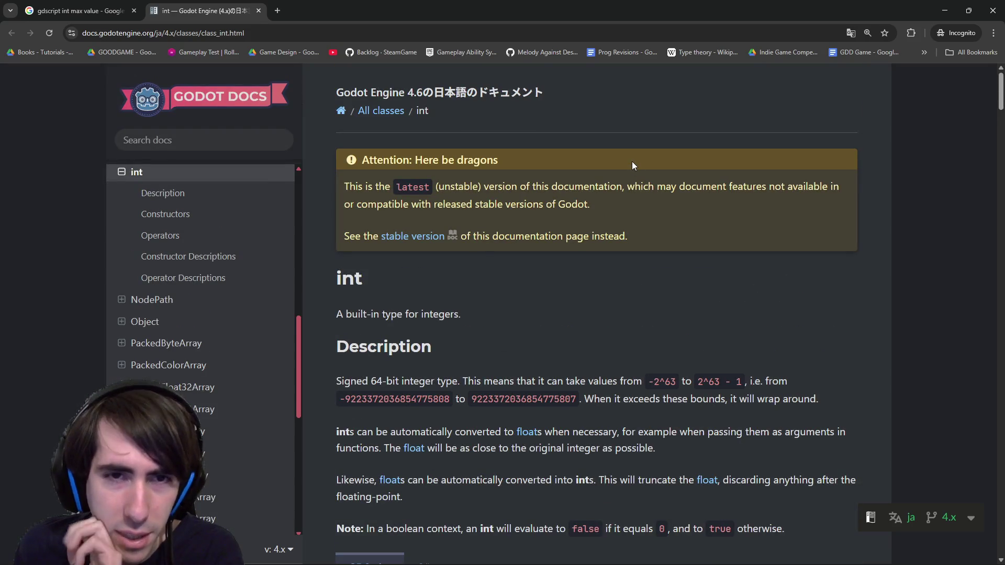
pyautogui.scroll(-1, 526, 277)
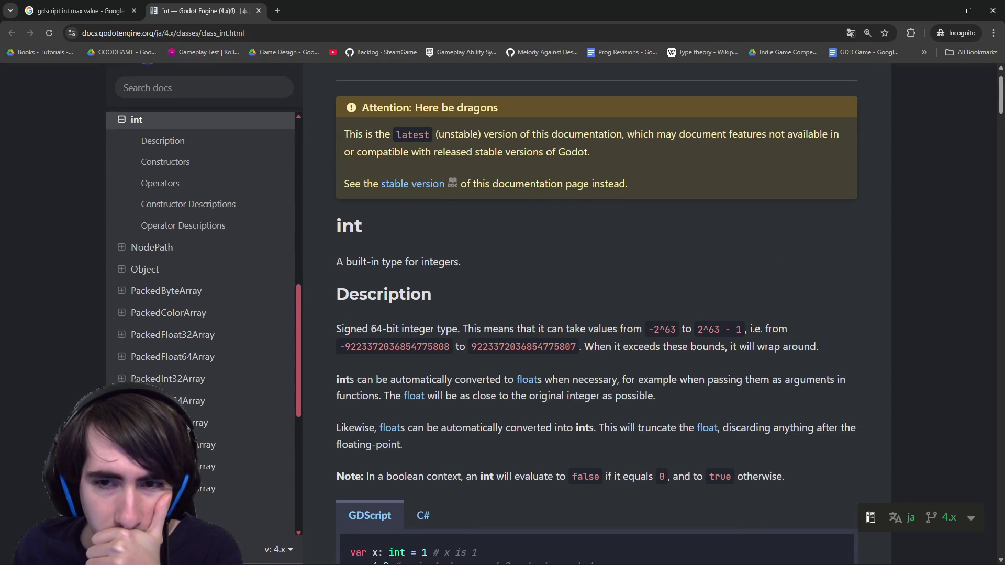
pyautogui.doubleClick(517, 327)
pyautogui.click(518, 327)
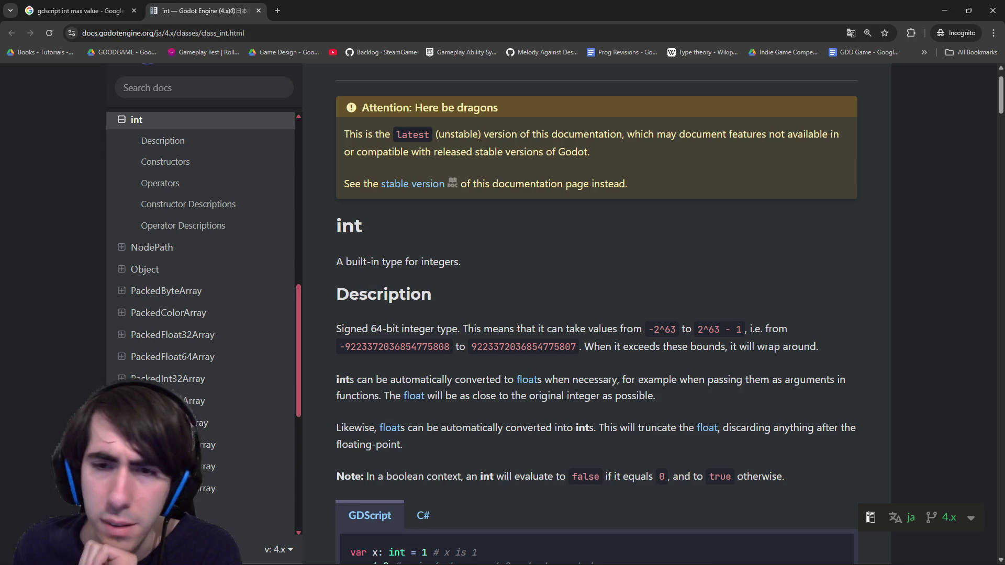
pyautogui.moveTo(517, 327)
pyautogui.mouseDown()
pyautogui.moveTo(794, 329)
pyautogui.moveTo(618, 353)
pyautogui.mouseUp()
pyautogui.click(617, 353)
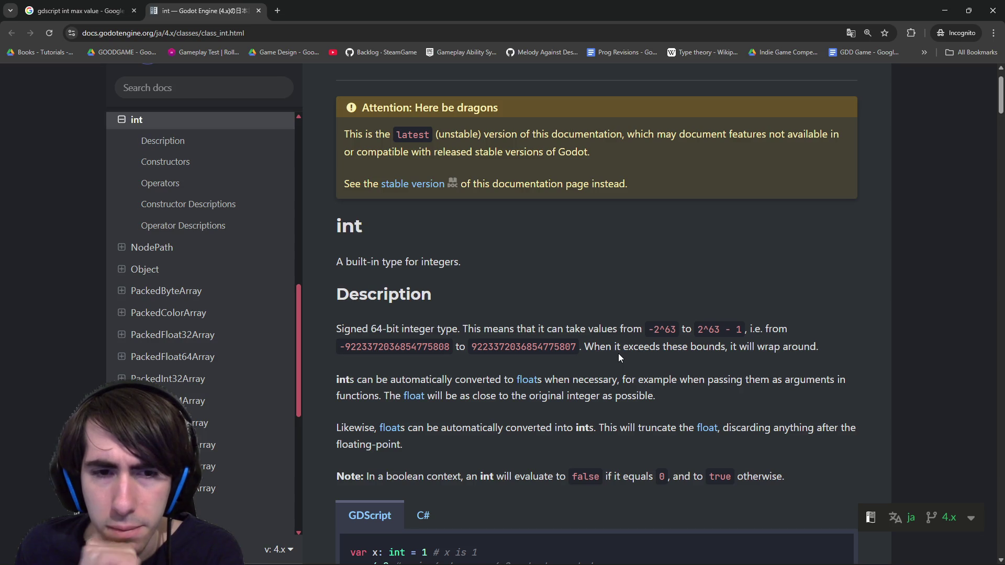
# View the max_int wrap-around example in C# and GDScript, then return to the Google results.
pyautogui.scroll(-3, 618, 354)
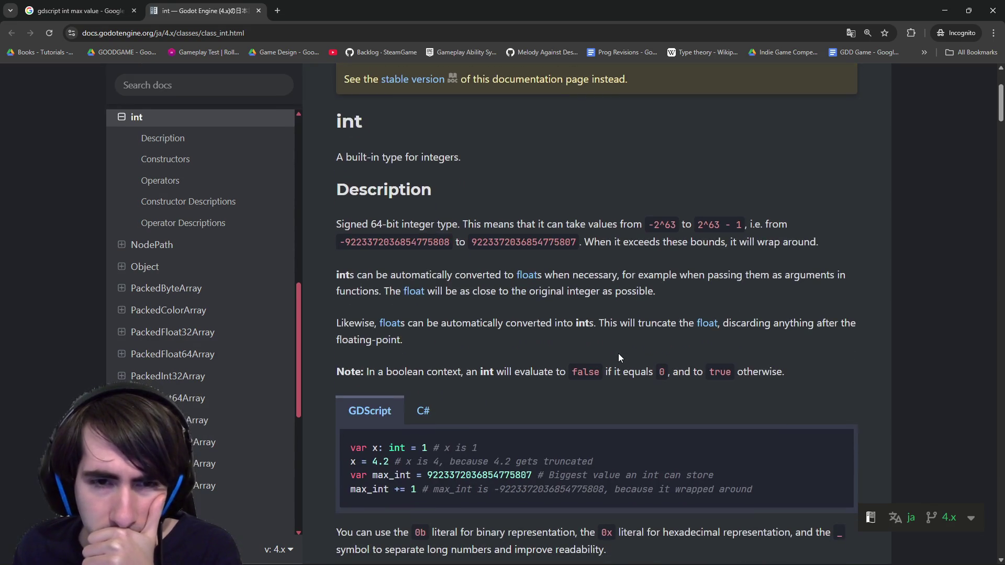
pyautogui.scroll(-6, 618, 354)
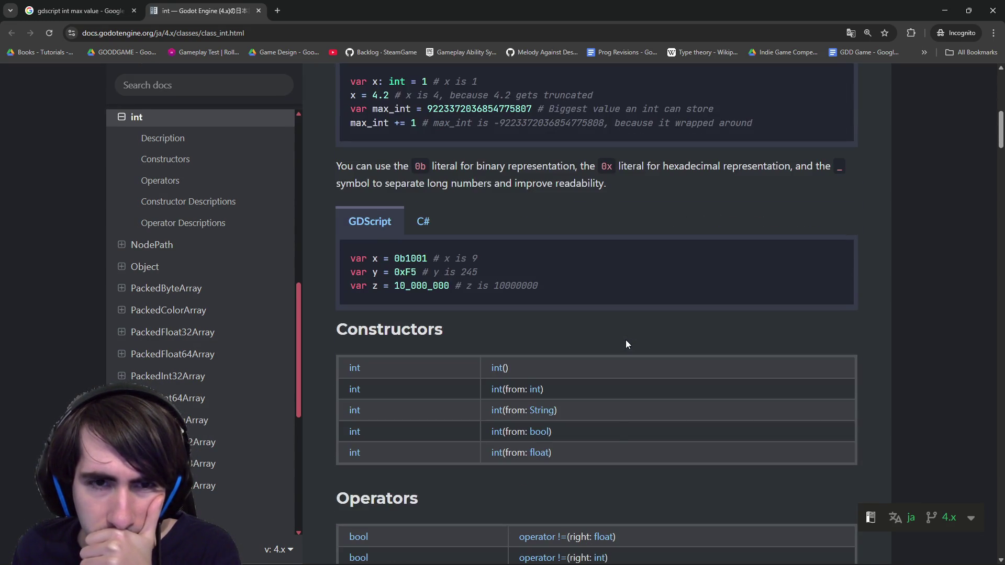
pyautogui.click(420, 214)
pyautogui.click(374, 222)
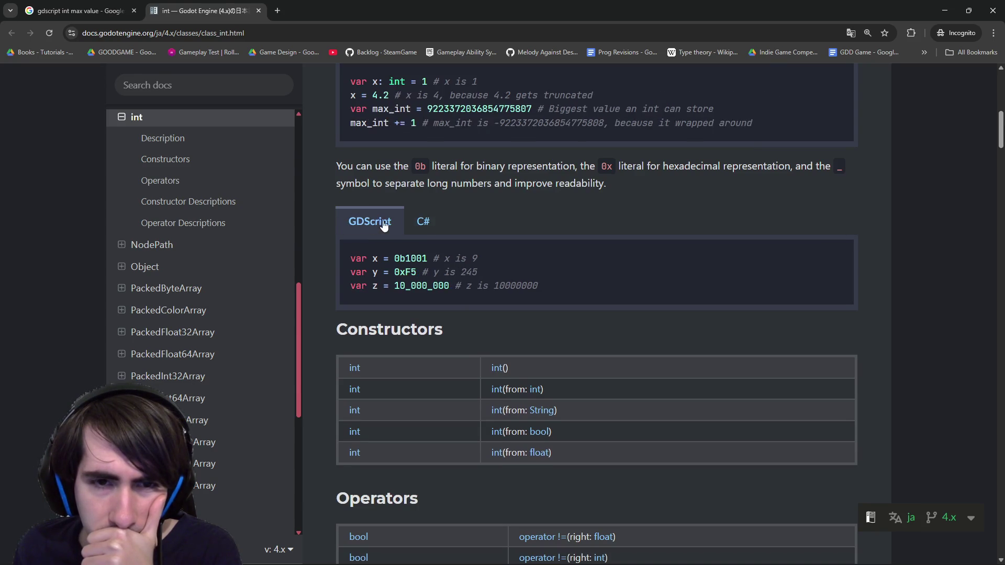
pyautogui.scroll(4, 438, 191)
pyautogui.click(97, 7)
pyautogui.scroll(-2, 241, 309)
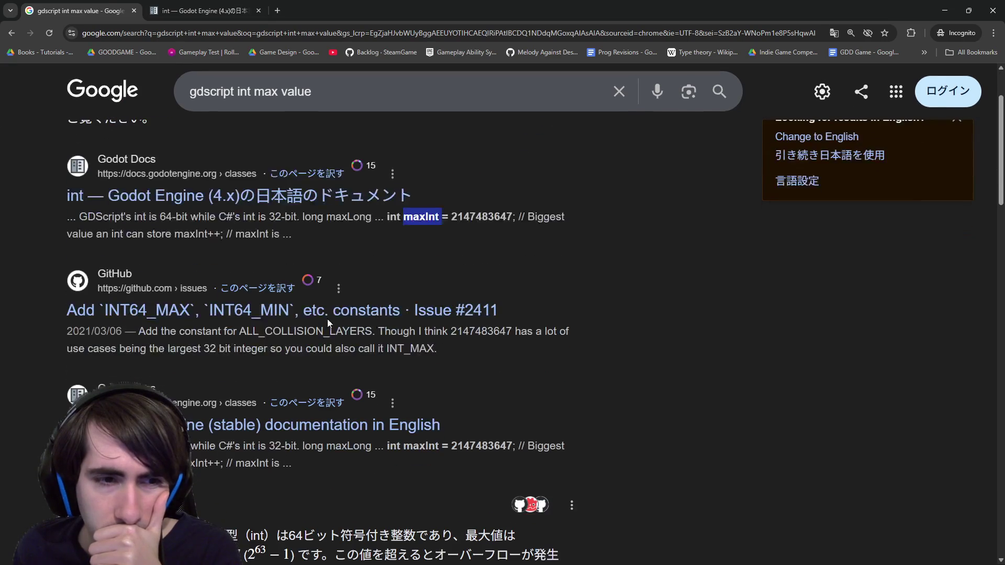
pyautogui.click(241, 308)
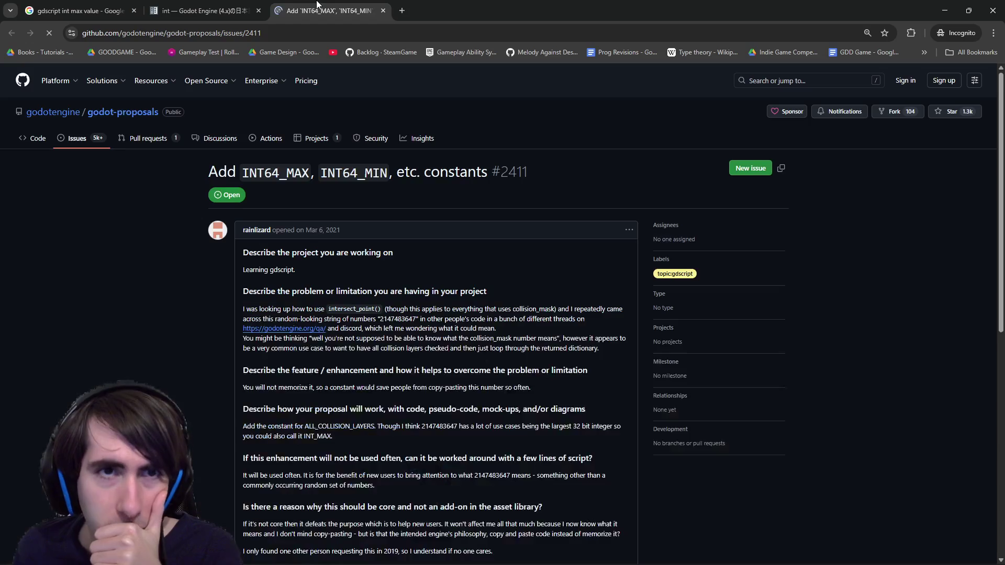
pyautogui.scroll(-2, 422, 295)
pyautogui.scroll(-8, 256, 205)
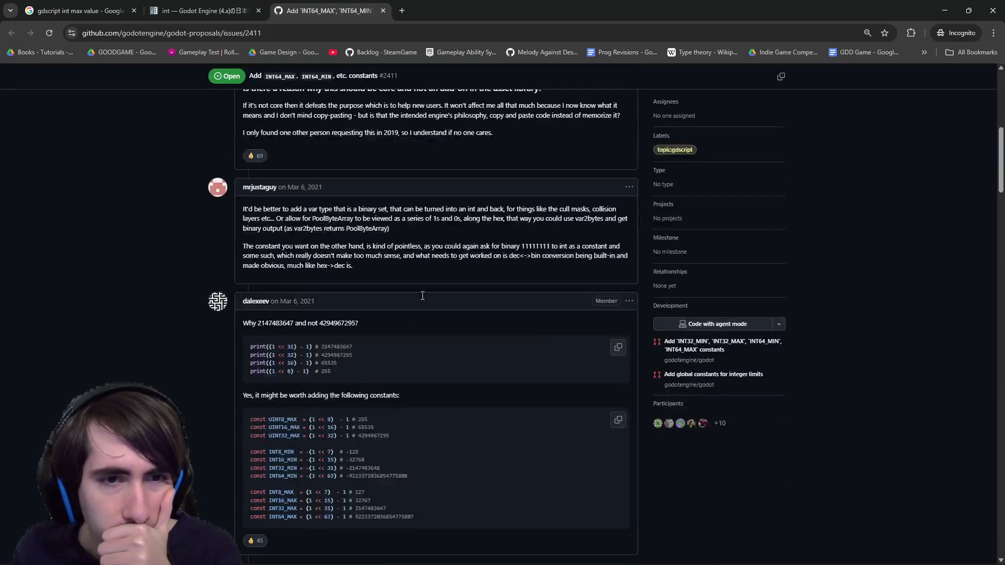
pyautogui.moveTo(262, 209); pyautogui.dragTo(425, 209)
pyautogui.scroll(-2, 362, 290)
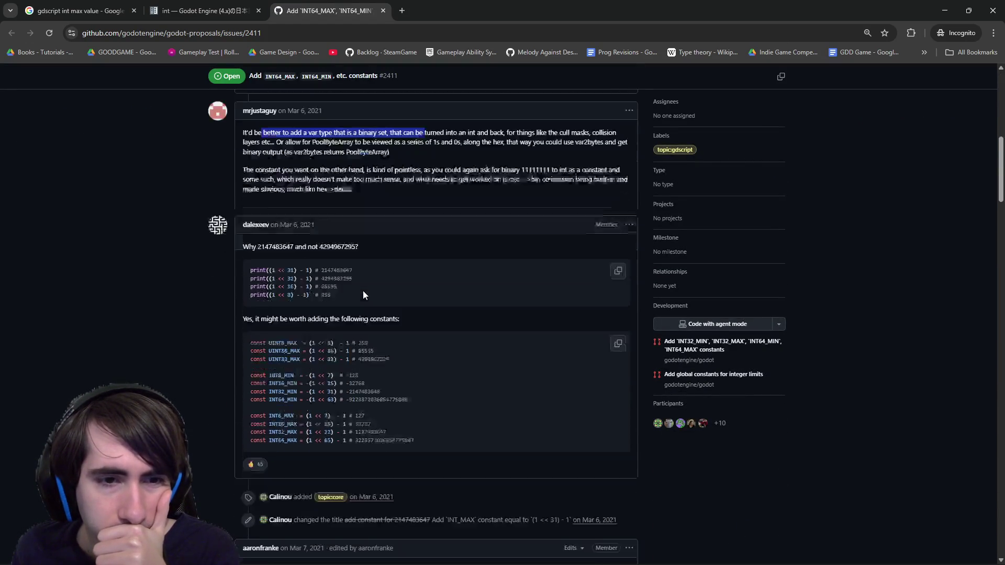
pyautogui.moveTo(250, 220); pyautogui.dragTo(376, 222)
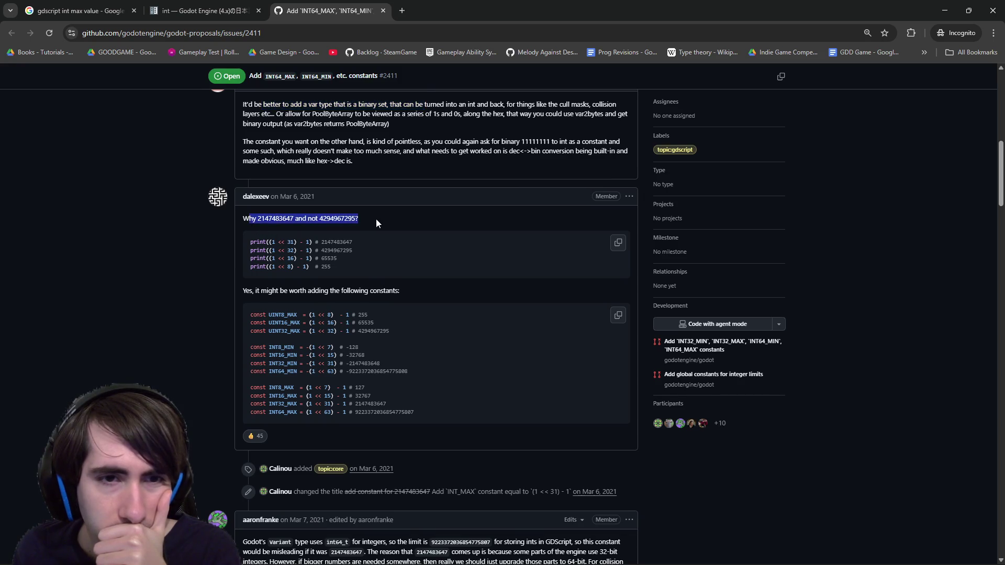
pyautogui.moveTo(272, 290); pyautogui.dragTo(386, 291)
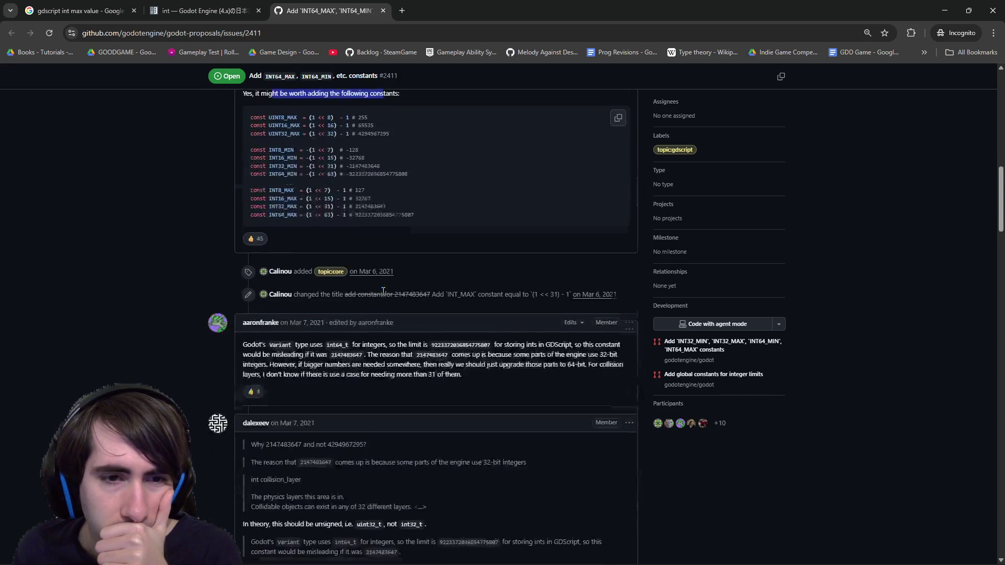
pyautogui.scroll(-4, 382, 292)
pyautogui.scroll(-3, 343, 290)
pyautogui.scroll(3, 342, 291)
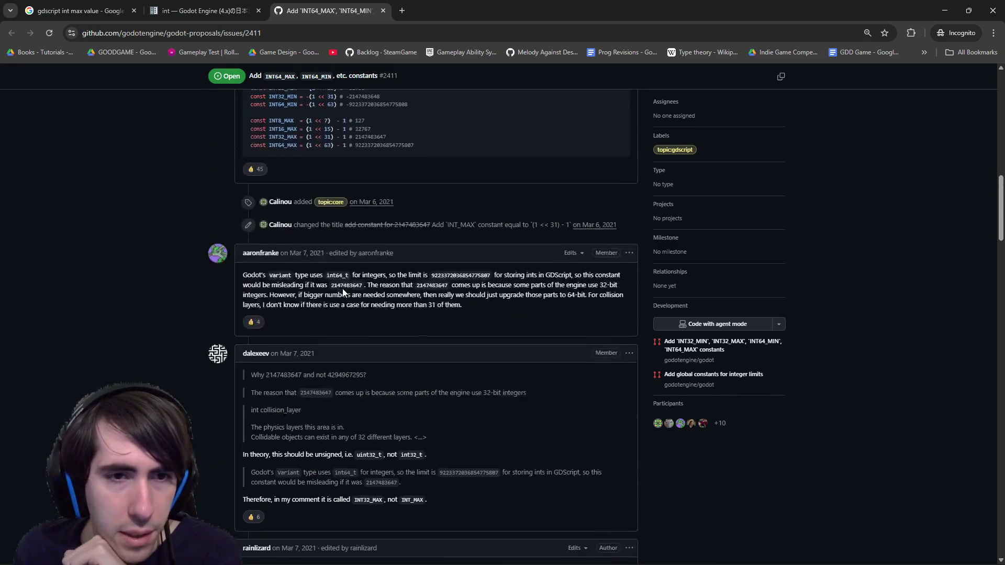
pyautogui.scroll(-1, 342, 291)
pyautogui.scroll(-5, 344, 288)
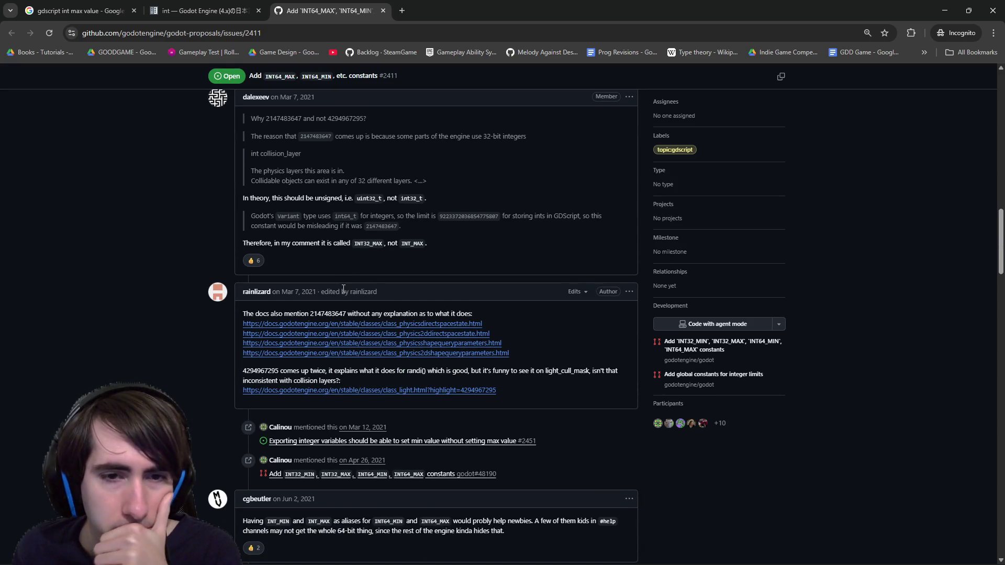
pyautogui.scroll(-5, 368, 329)
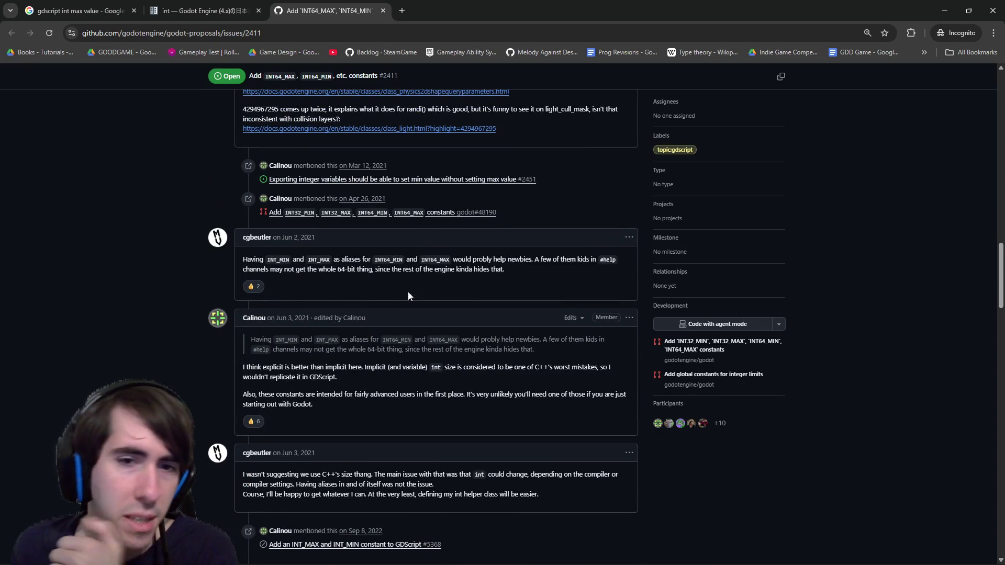
pyautogui.scroll(-5, 457, 276)
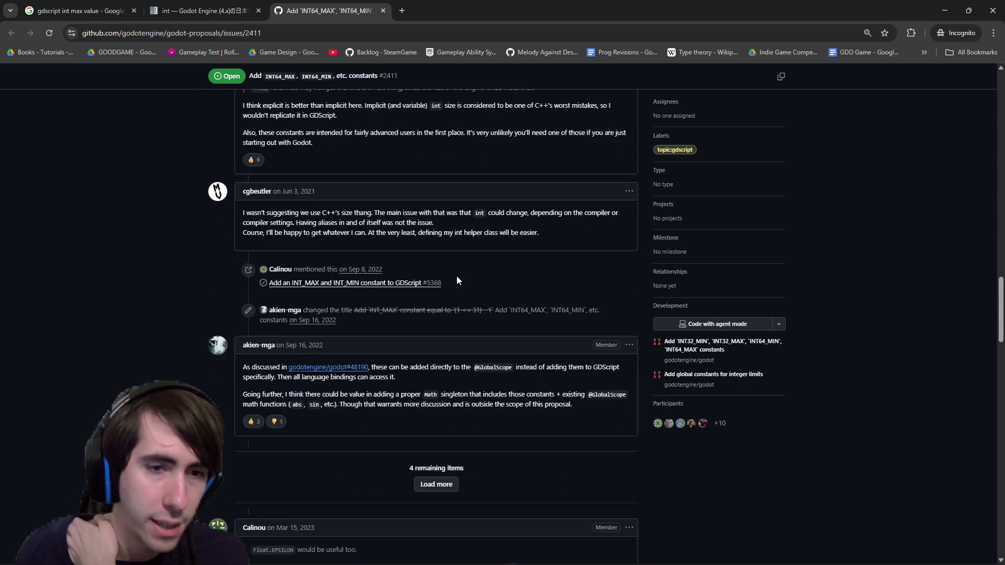
# Open linked proposal #5368 in a new tab and follow it to original issue #2411.
pyautogui.middleClick(313, 284)
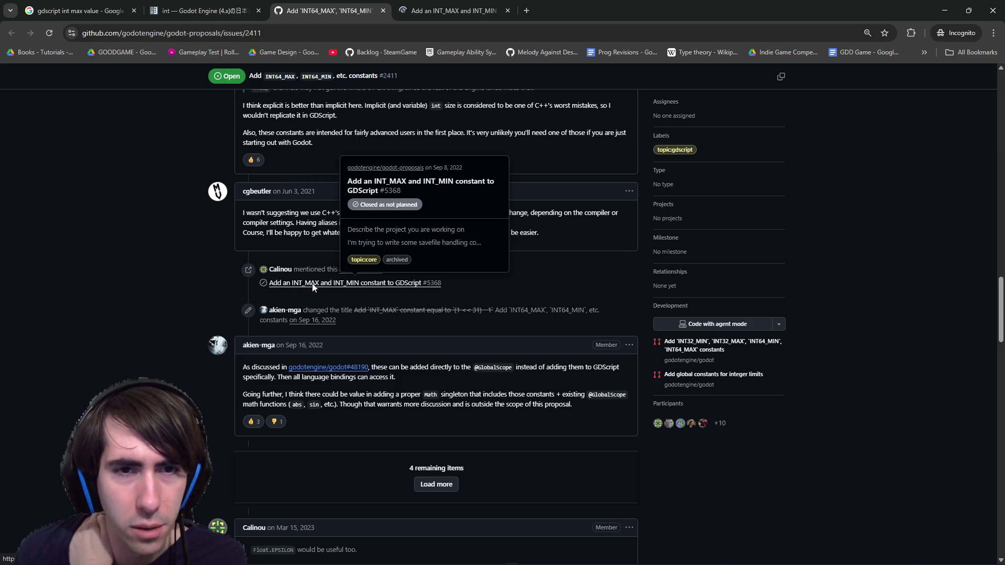
pyautogui.hotkey('ctrl', 'Tab')
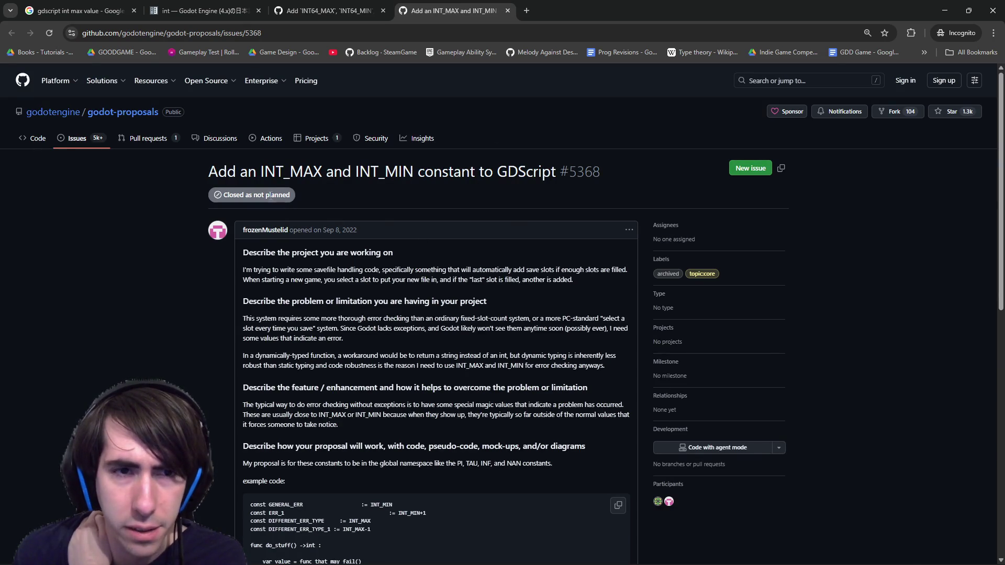
pyautogui.scroll(-2, 300, 216)
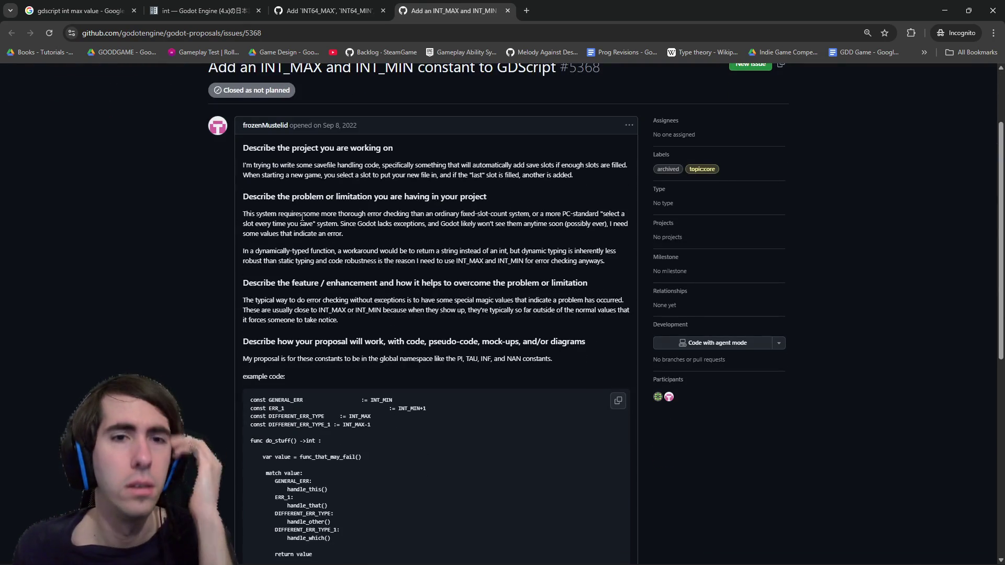
pyautogui.scroll(-3, 539, 381)
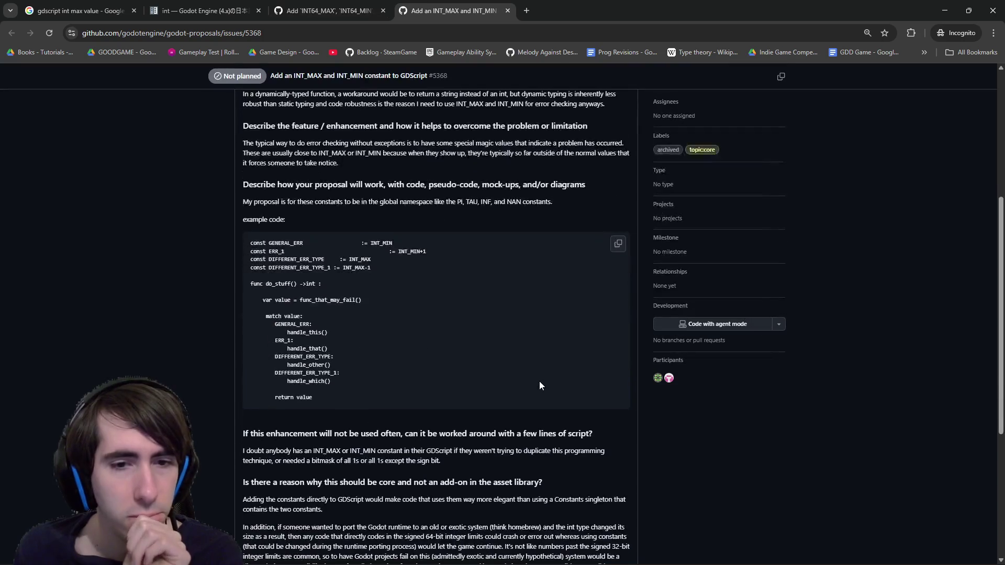
pyautogui.scroll(-5, 530, 381)
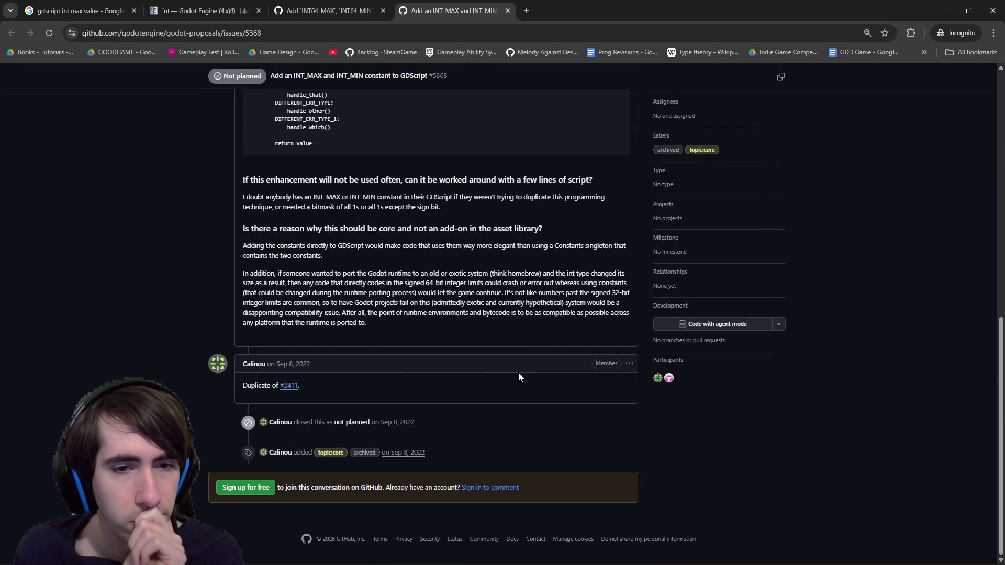
pyautogui.click(288, 387)
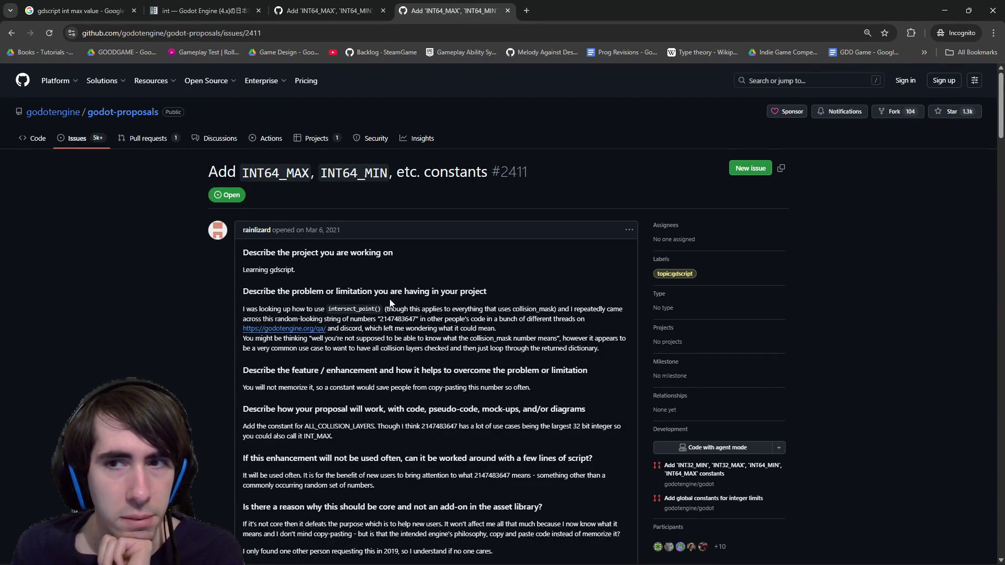
# Scroll through the issue #2411 discussion down to its latest comments.
pyautogui.scroll(-7, 391, 308)
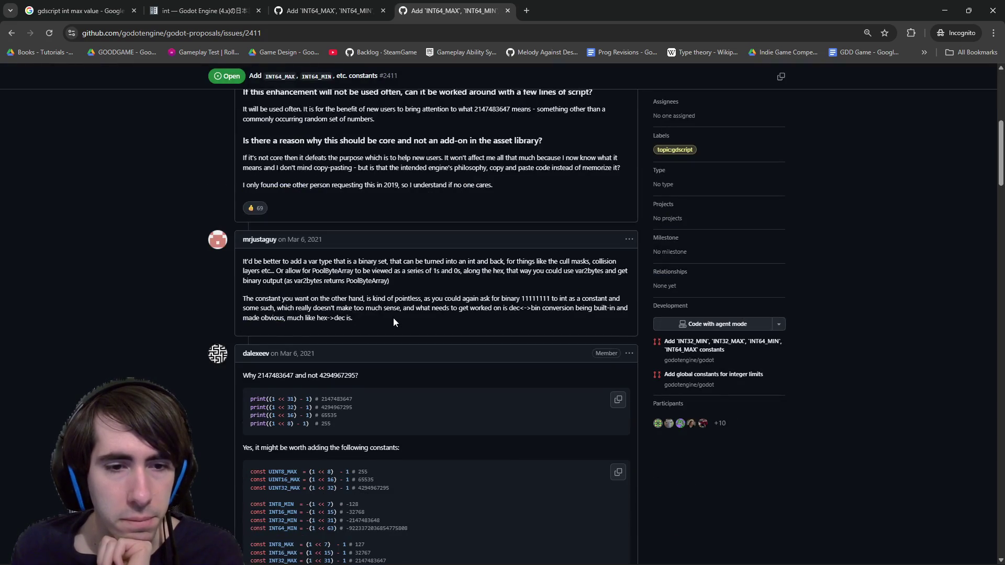
pyautogui.scroll(-6, 394, 318)
pyautogui.scroll(-6, 393, 318)
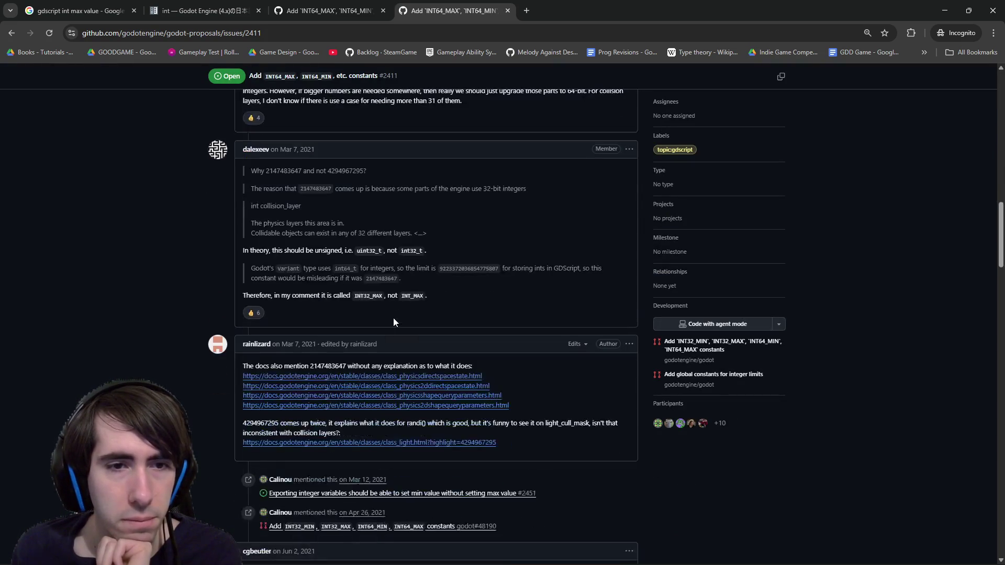
pyautogui.scroll(-2, 374, 260)
pyautogui.scroll(-5, 374, 262)
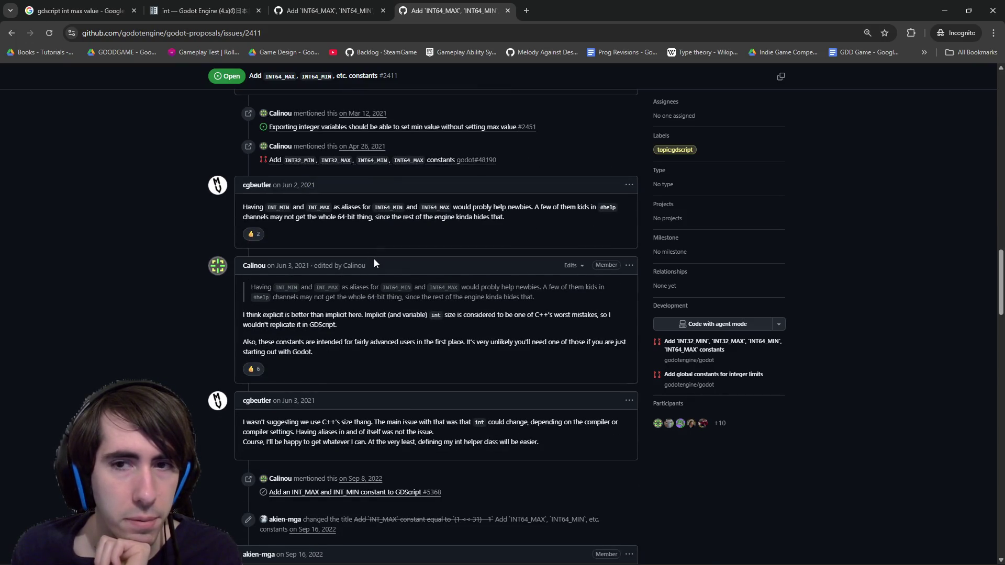
pyautogui.scroll(-7, 374, 261)
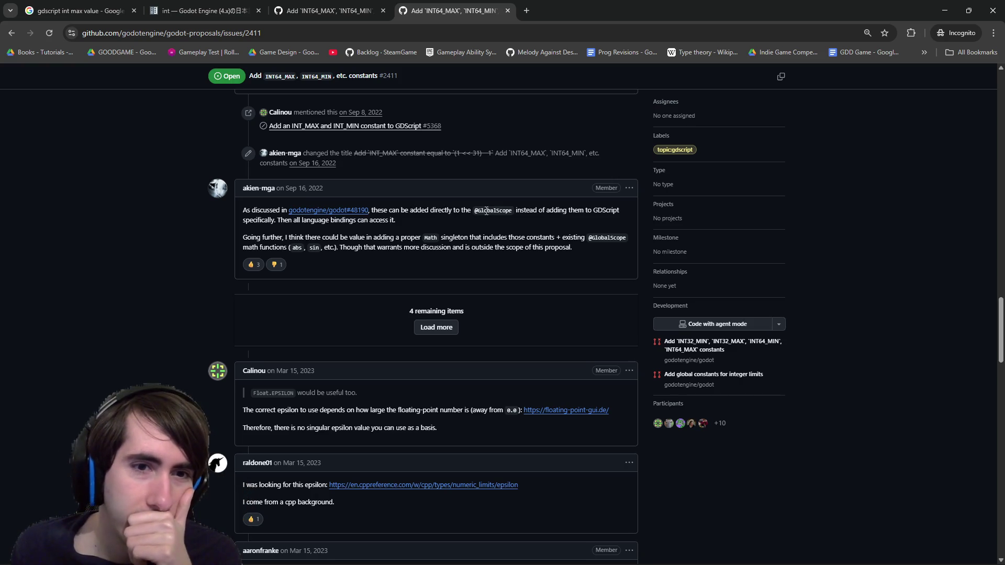
pyautogui.scroll(-6, 479, 211)
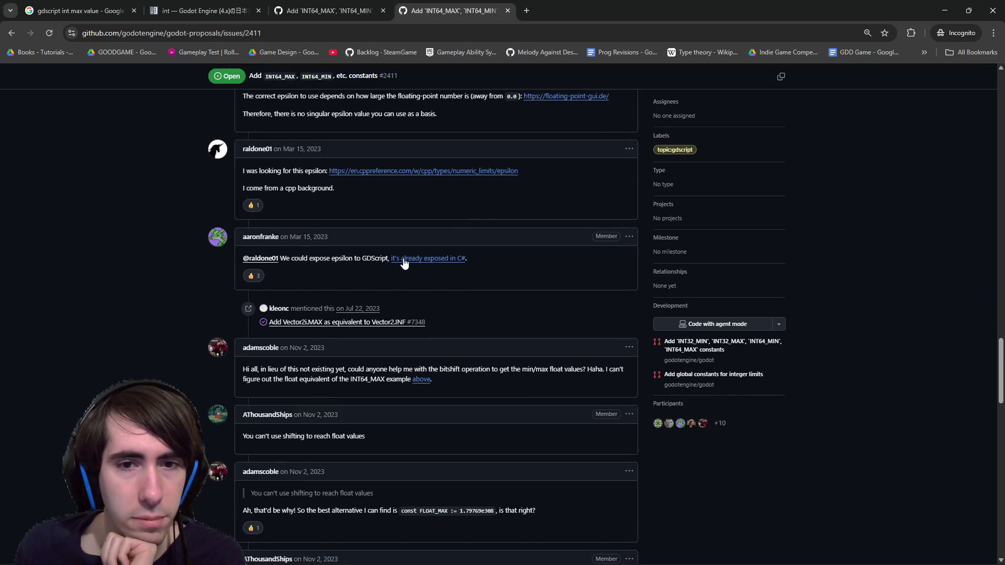
pyautogui.scroll(-6, 402, 265)
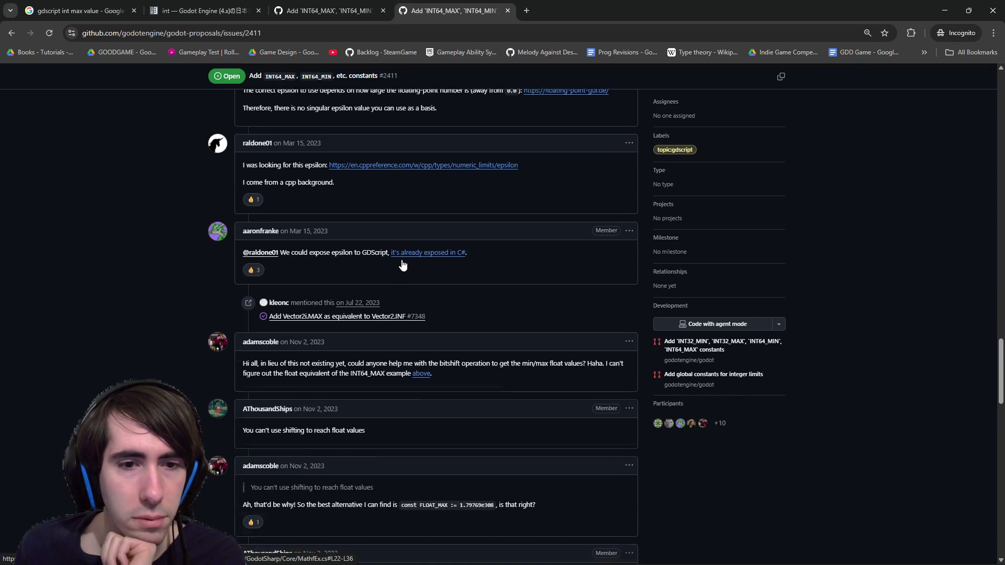
pyautogui.scroll(-7, 401, 259)
pyautogui.scroll(-8, 402, 263)
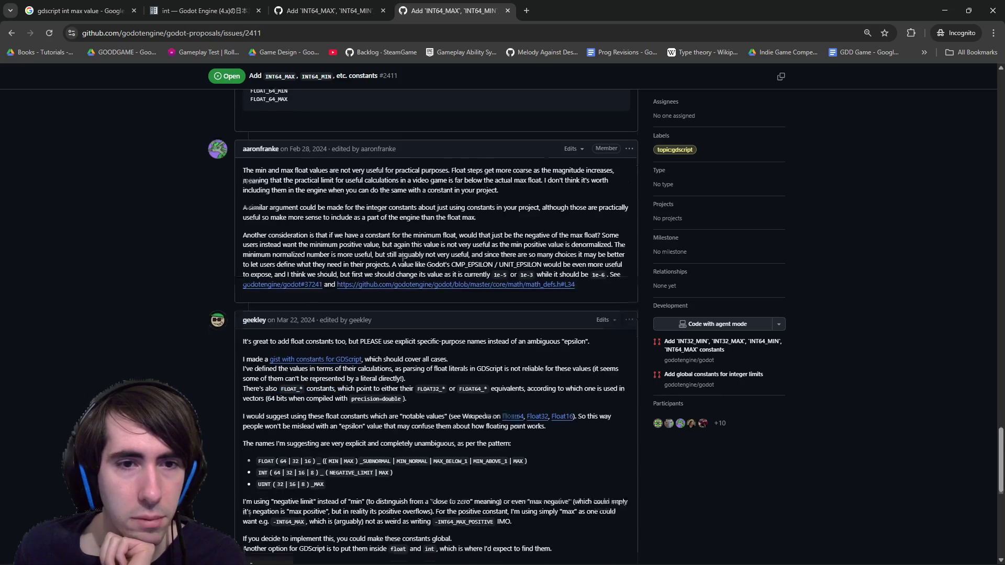
pyautogui.scroll(1, 468, 298)
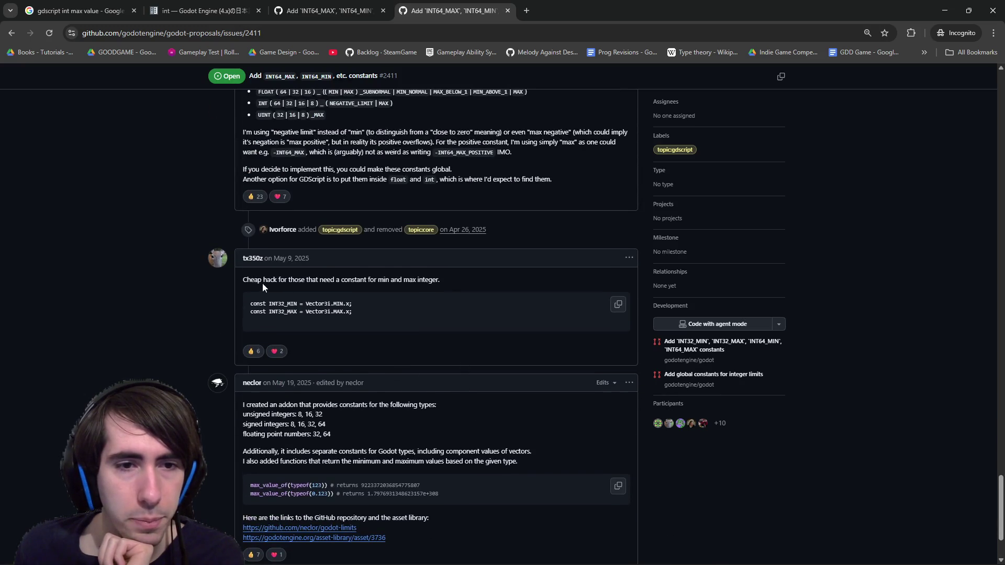
# Highlight the cheap-hack comment and INT32 lines, select max_value_of, then return to Godot.
pyautogui.moveTo(262, 284); pyautogui.dragTo(308, 280)
pyautogui.click(326, 279)
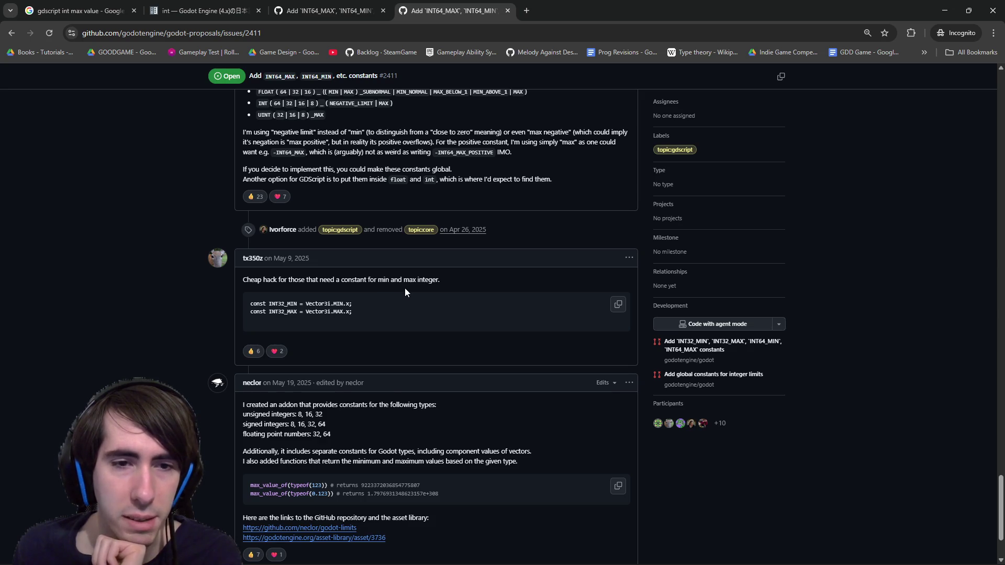
pyautogui.moveTo(302, 307); pyautogui.dragTo(357, 305)
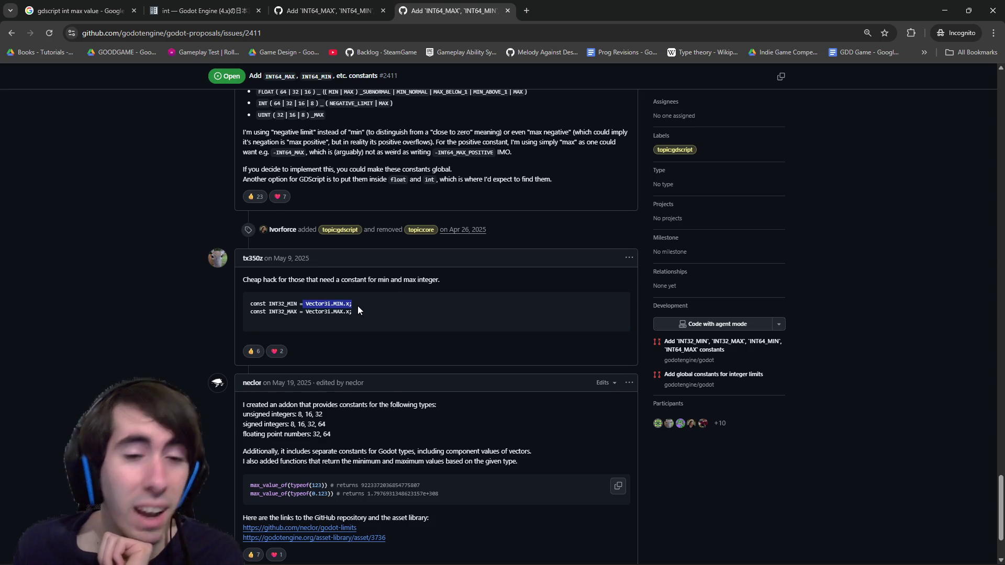
pyautogui.click(357, 305)
pyautogui.scroll(-1, 357, 305)
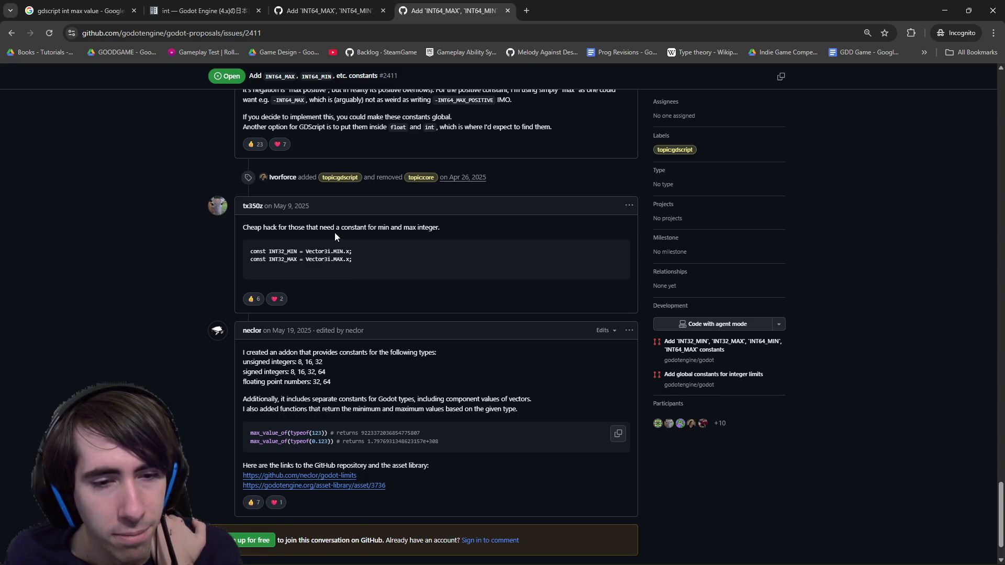
pyautogui.doubleClick(272, 434)
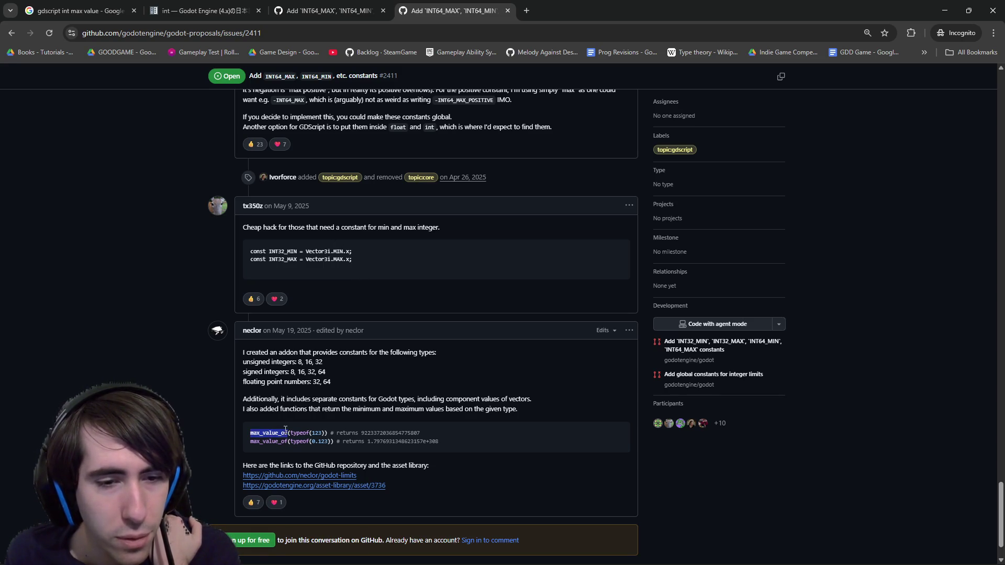
pyautogui.scroll(-1, 285, 429)
pyautogui.scroll(1, 327, 398)
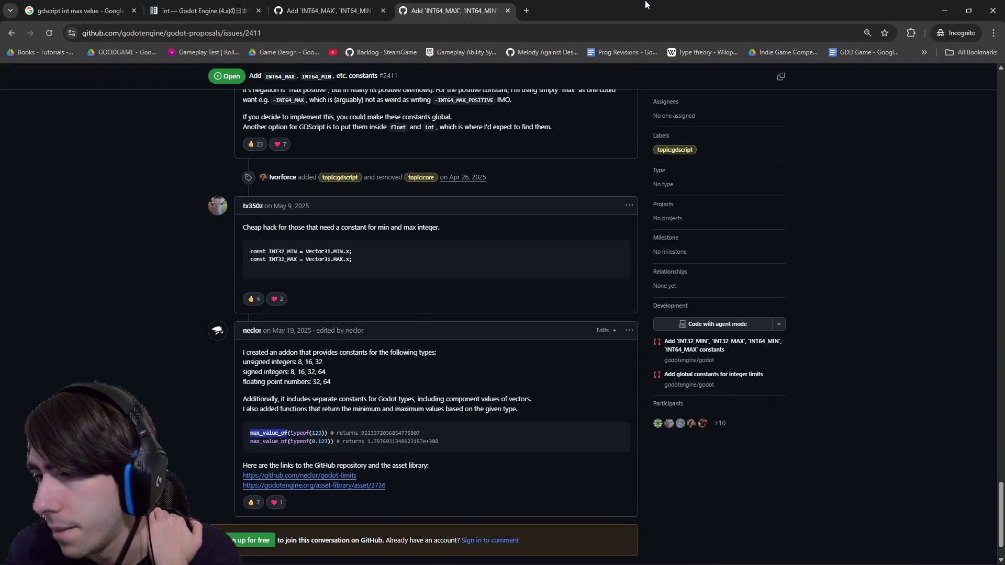
pyautogui.hotkey('alt', 'Tab')
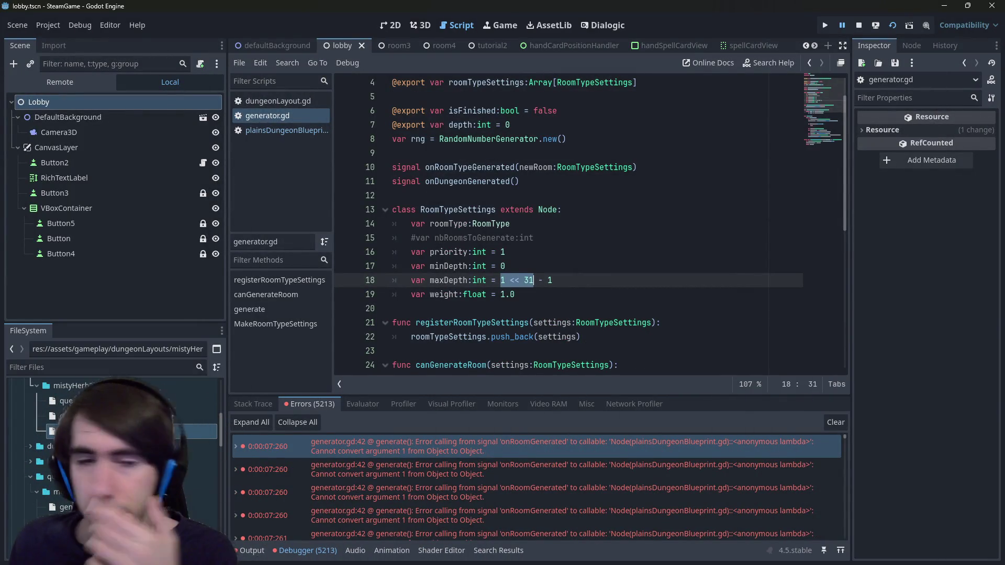
# Jump from the first debugger error to generator.gd line 42.
pyautogui.click(608, 276)
pyautogui.click(269, 131)
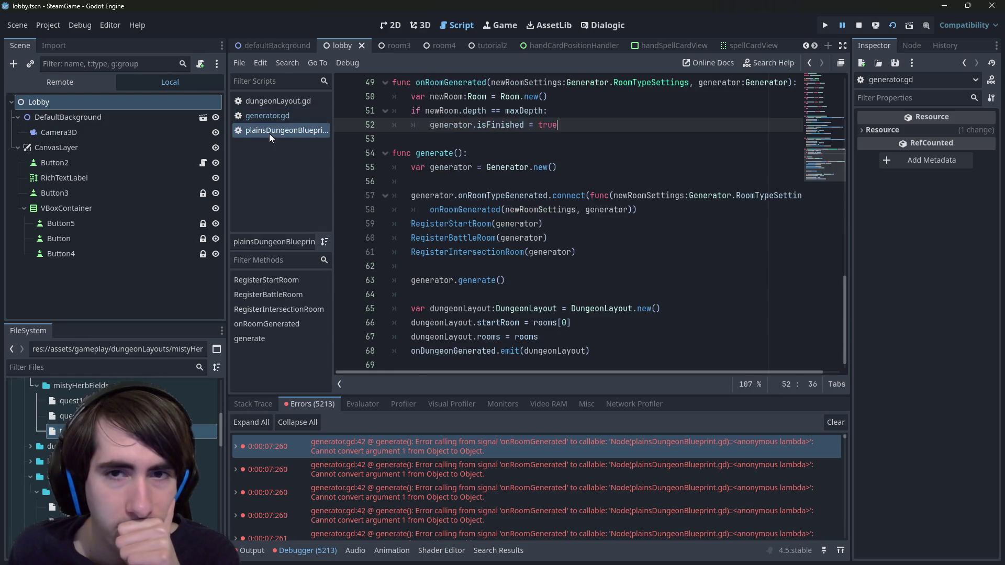
pyautogui.click(269, 115)
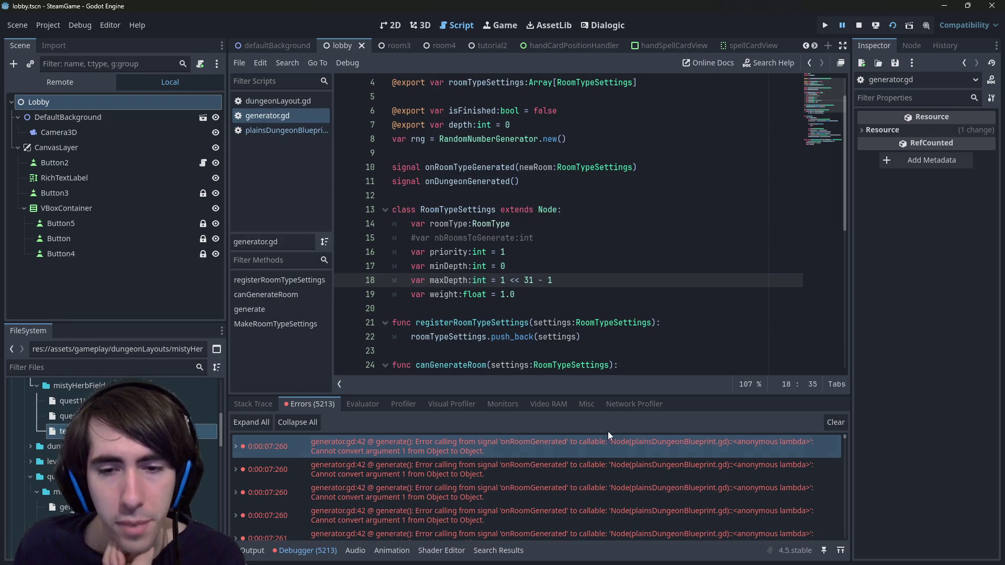
pyautogui.doubleClick(625, 446)
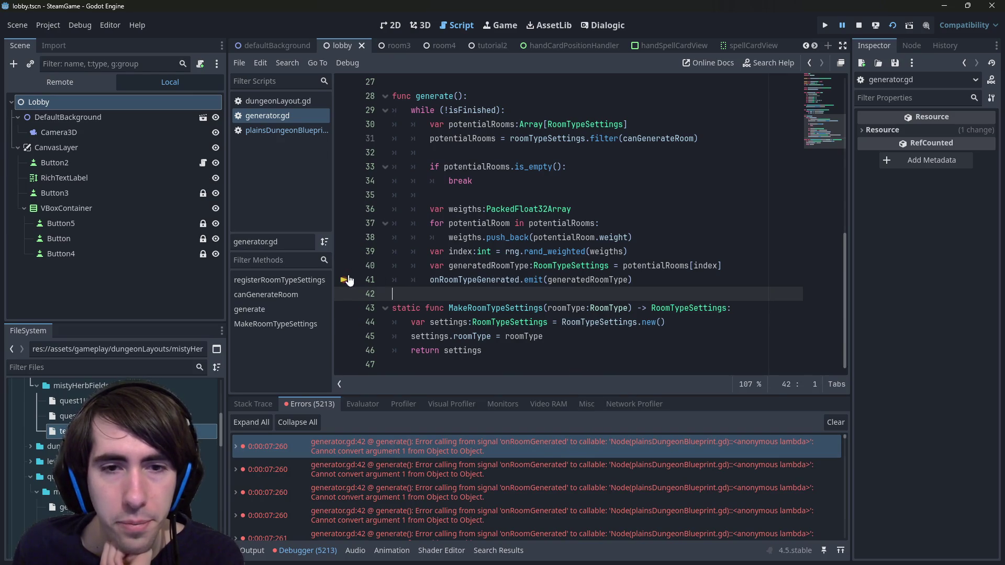
pyautogui.scroll(1, 367, 277)
# Open plainsDungeonBlueprint.gd and search it for onDungeonGenerated.
pyautogui.click(274, 130)
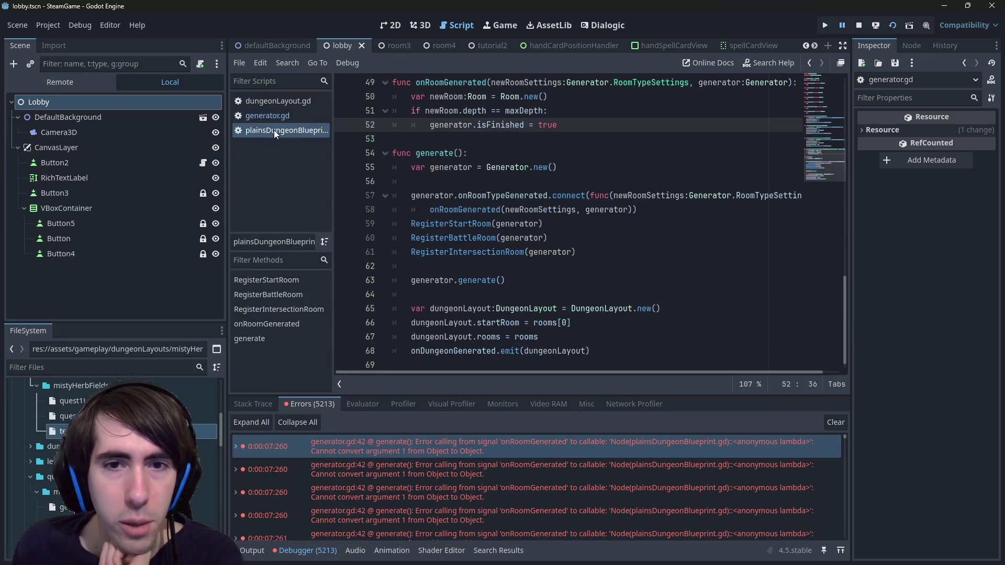
pyautogui.scroll(-1, 466, 226)
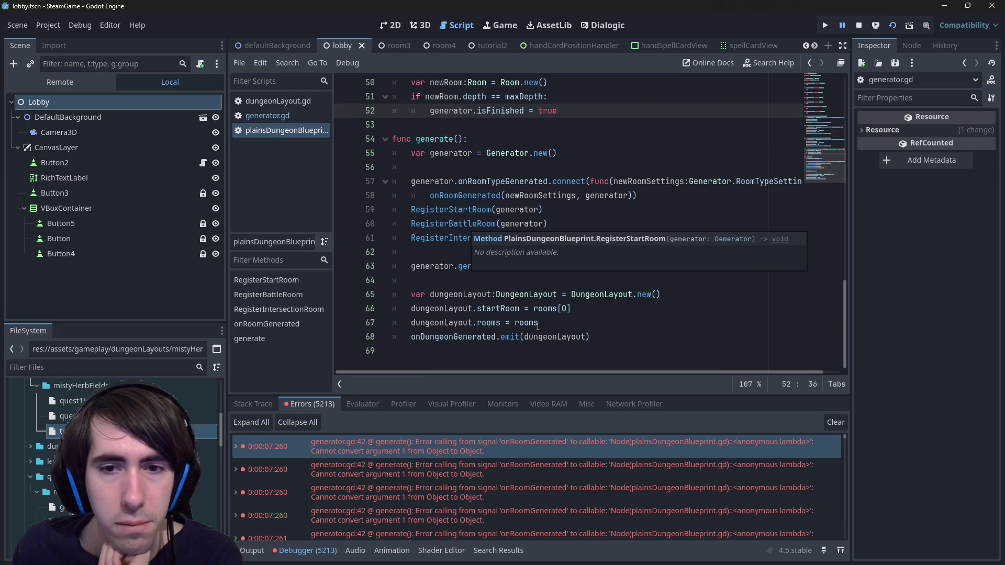
pyautogui.doubleClick(488, 338)
pyautogui.scroll(3, 474, 243)
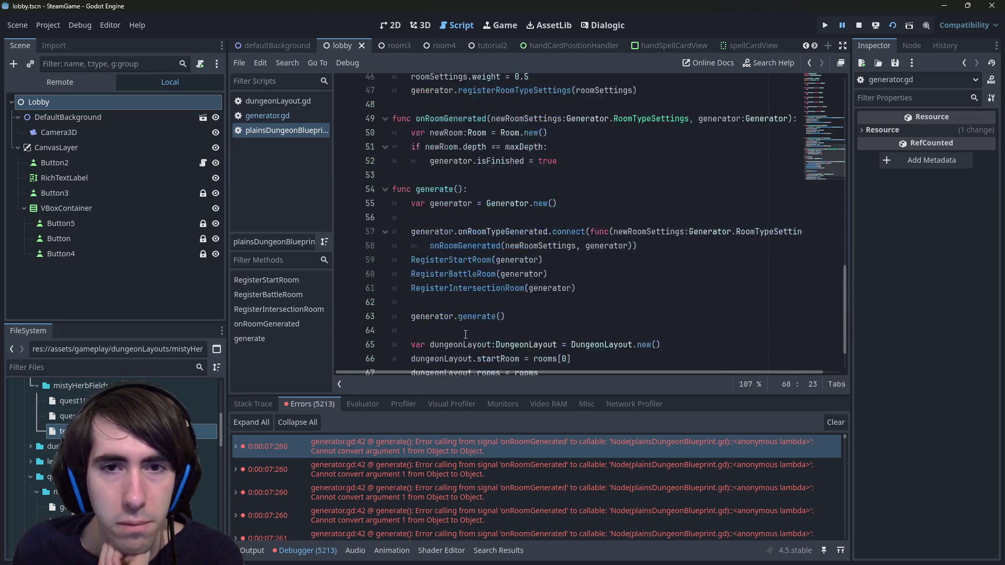
pyautogui.scroll(-3, 474, 243)
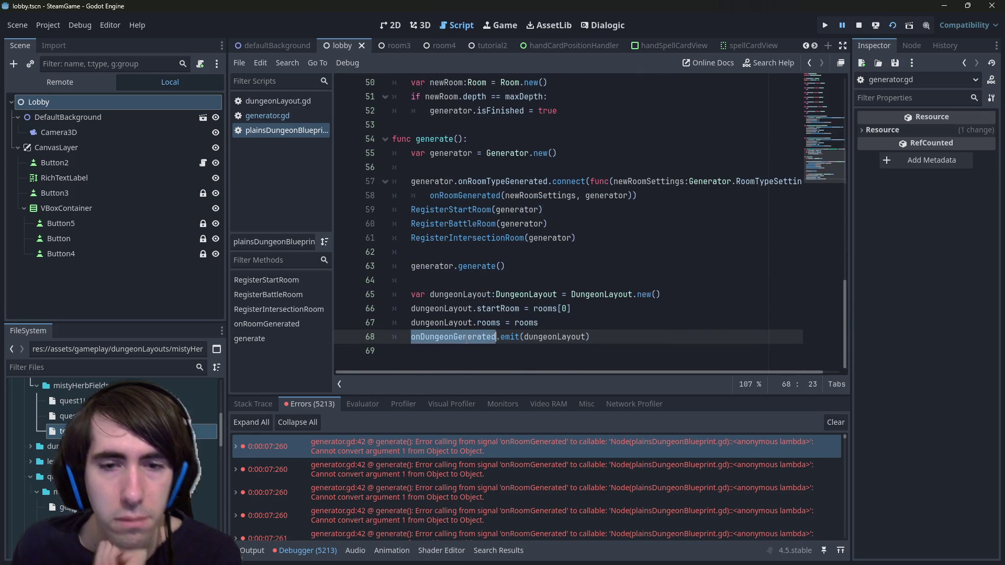
pyautogui.hotkey('ctrl', 'f')
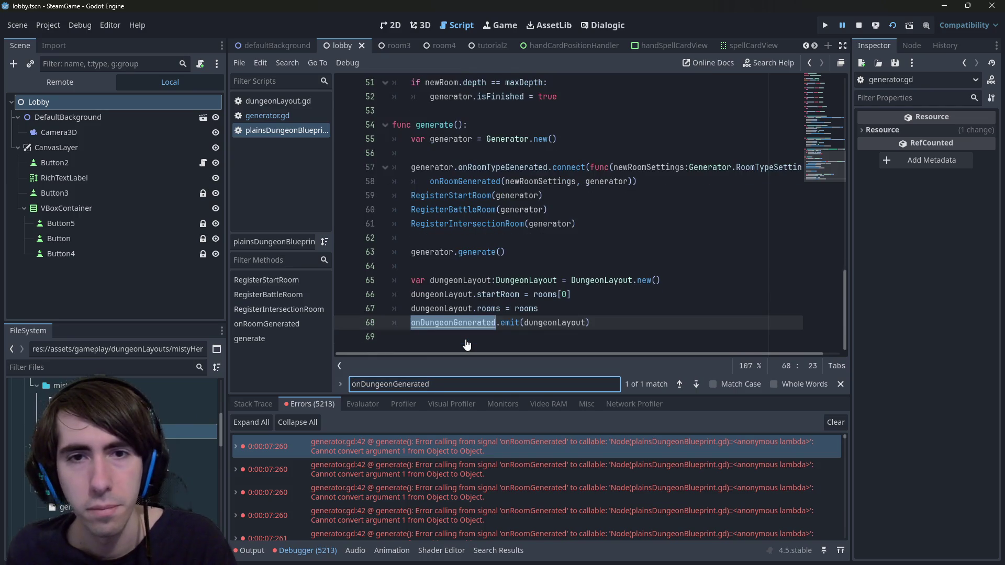
pyautogui.scroll(4, 467, 340)
pyautogui.scroll(-4, 473, 258)
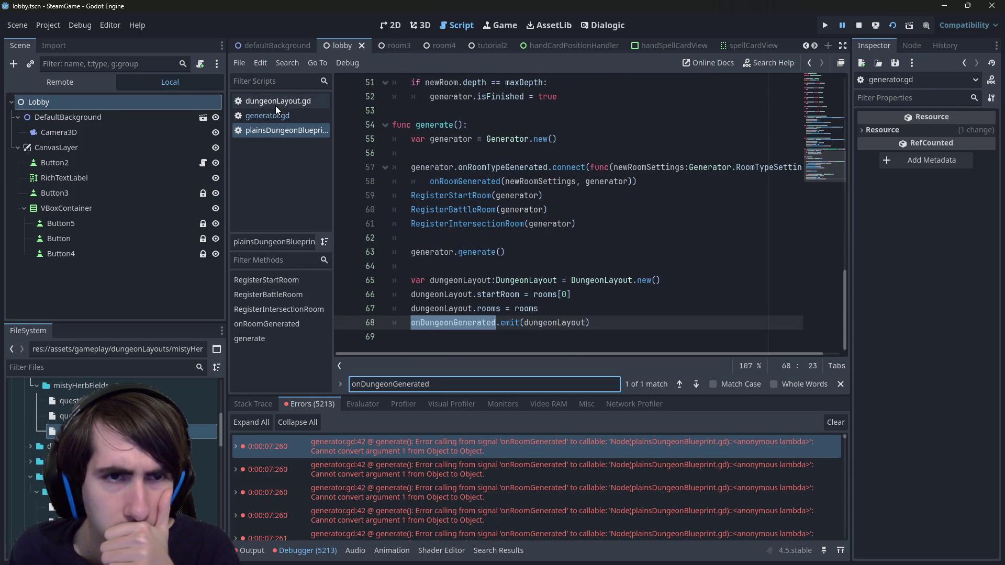
# Glance at generator.gd, then review plainsDungeonBlueprint.gd's generate call and onRoomTypeGenerated.
pyautogui.click(294, 117)
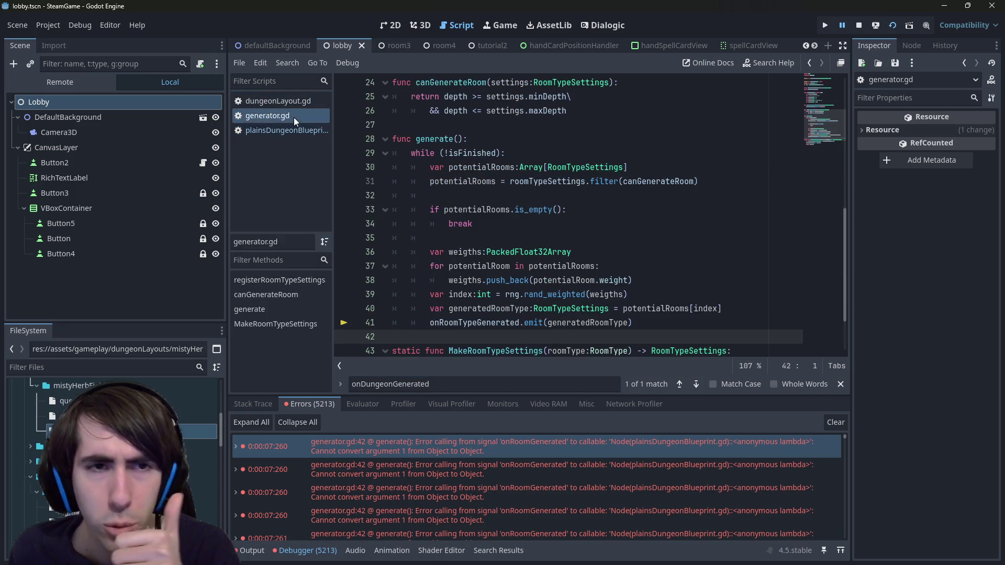
pyautogui.scroll(-2, 543, 254)
pyautogui.click(272, 132)
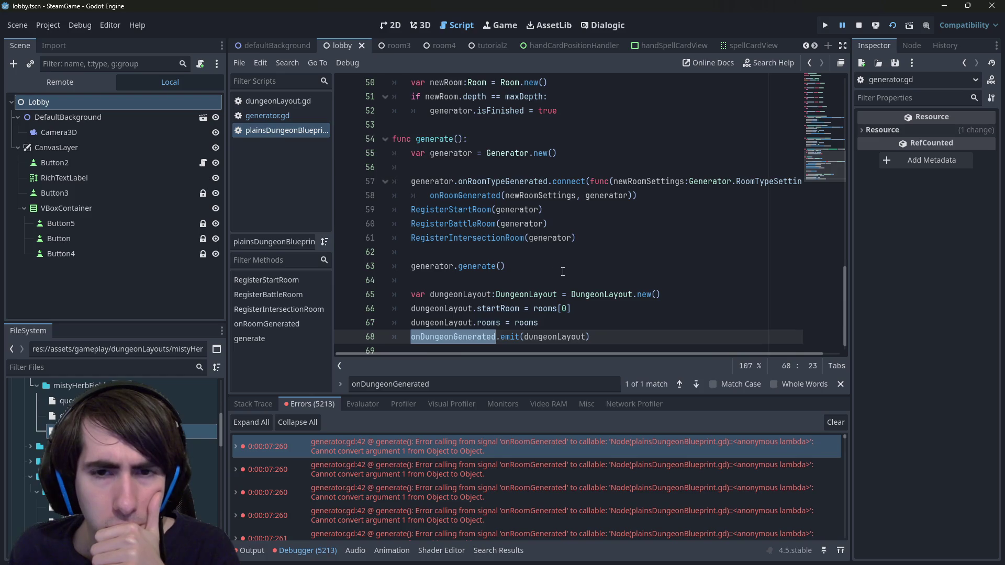
pyautogui.click(493, 299)
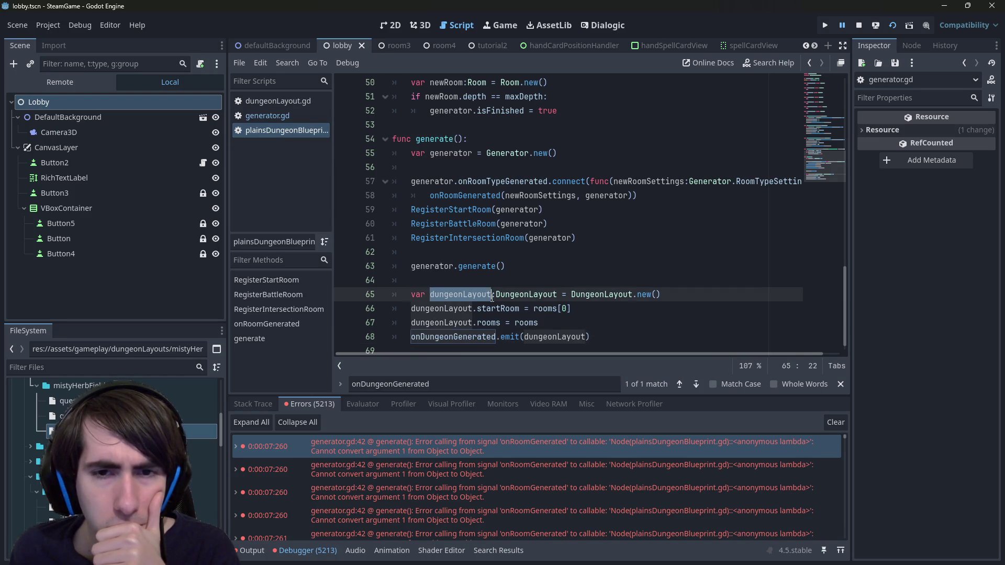
pyautogui.click(495, 266)
pyautogui.scroll(3, 486, 277)
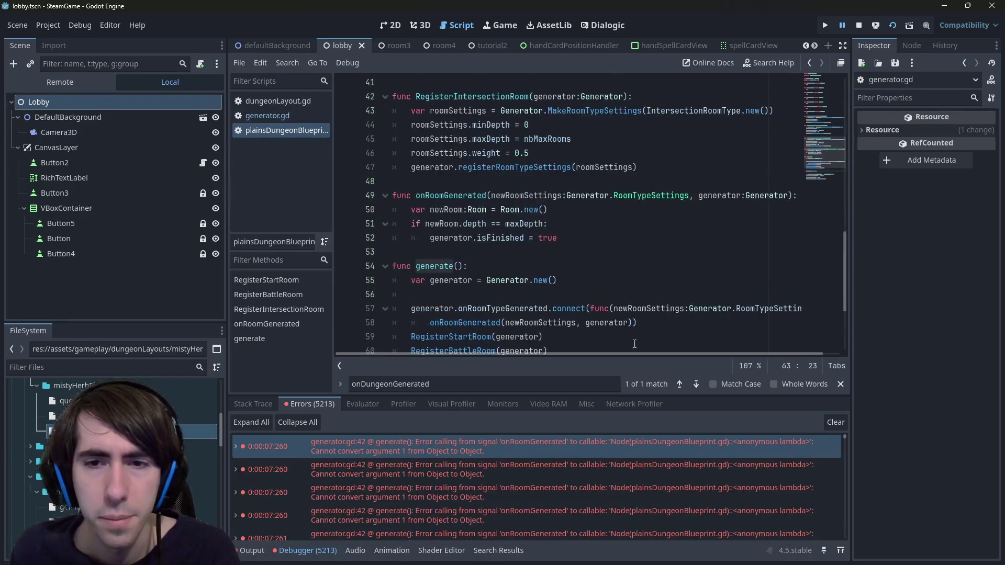
pyautogui.doubleClick(544, 309)
# Inspect the newRoomSettings parameter and onRoomGenerated's body on lines 50–52.
pyautogui.doubleClick(648, 309)
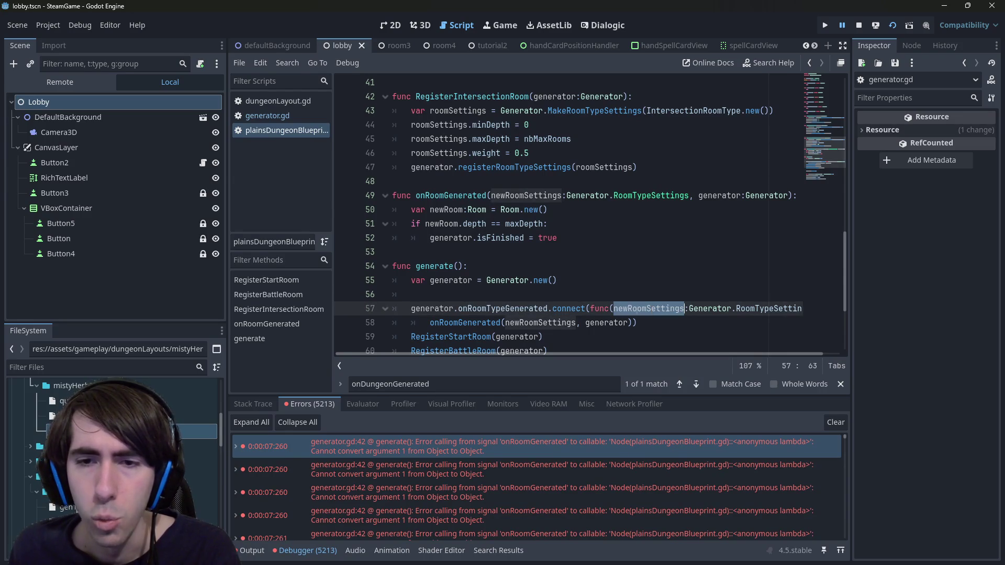
pyautogui.click(478, 319)
pyautogui.moveTo(558, 238)
pyautogui.mouseDown()
pyautogui.moveTo(414, 224)
pyautogui.moveTo(375, 202)
pyautogui.moveTo(360, 211)
pyautogui.mouseUp()
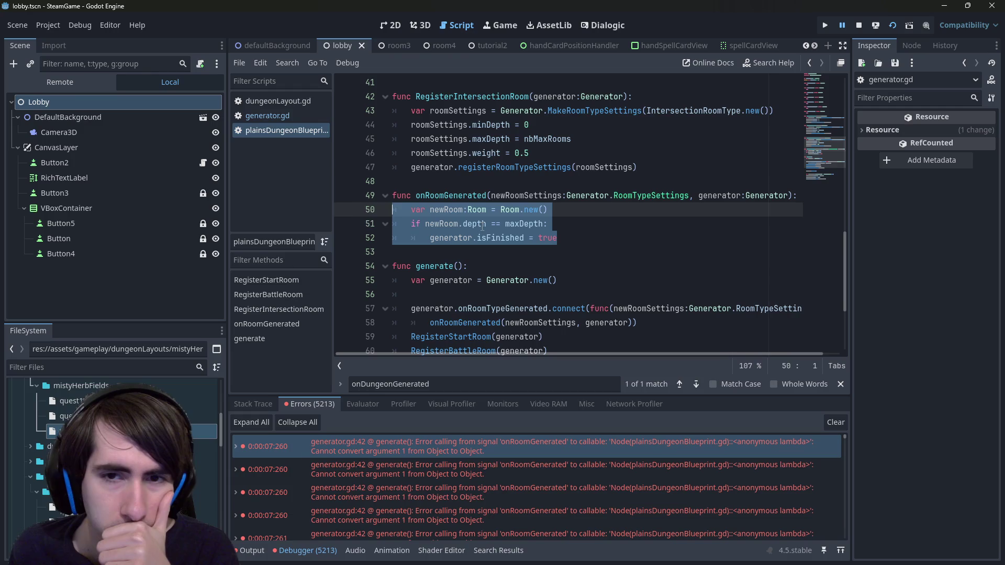
pyautogui.click(589, 229)
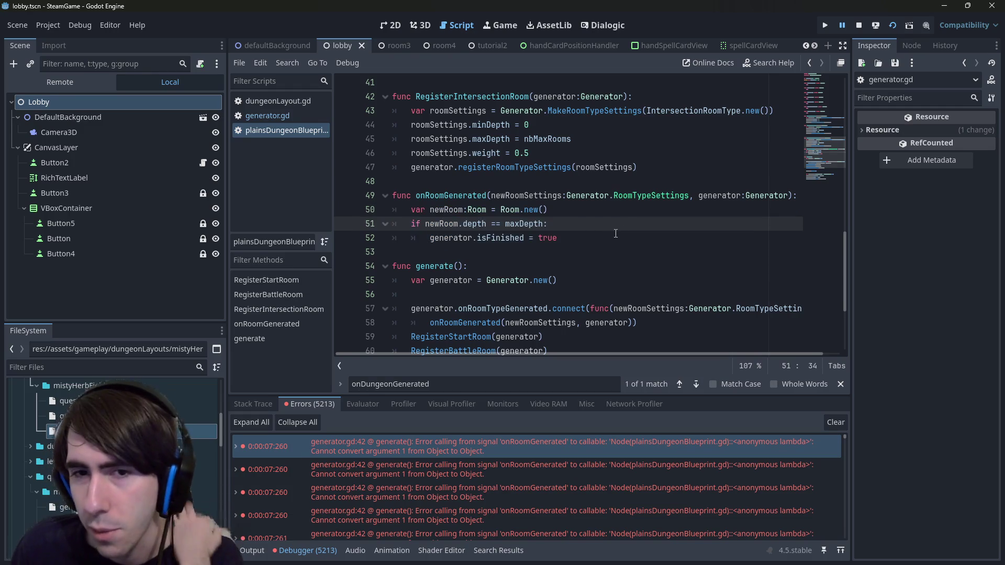
pyautogui.click(608, 235)
pyautogui.scroll(-4, 609, 233)
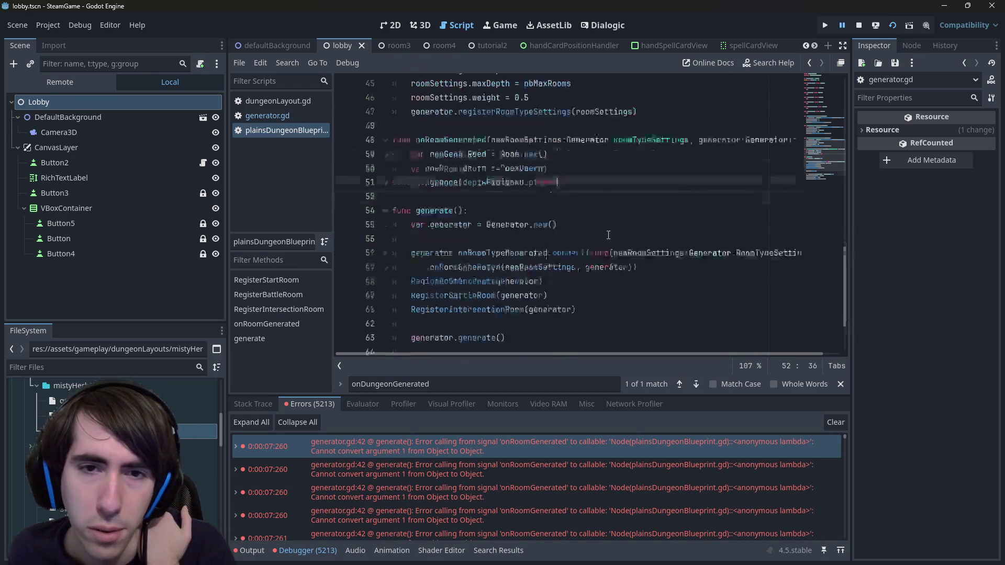
# Restart the game, enter Adventure, open the Misty Herb Fields quests, and return to the editor.
pyautogui.click(892, 26)
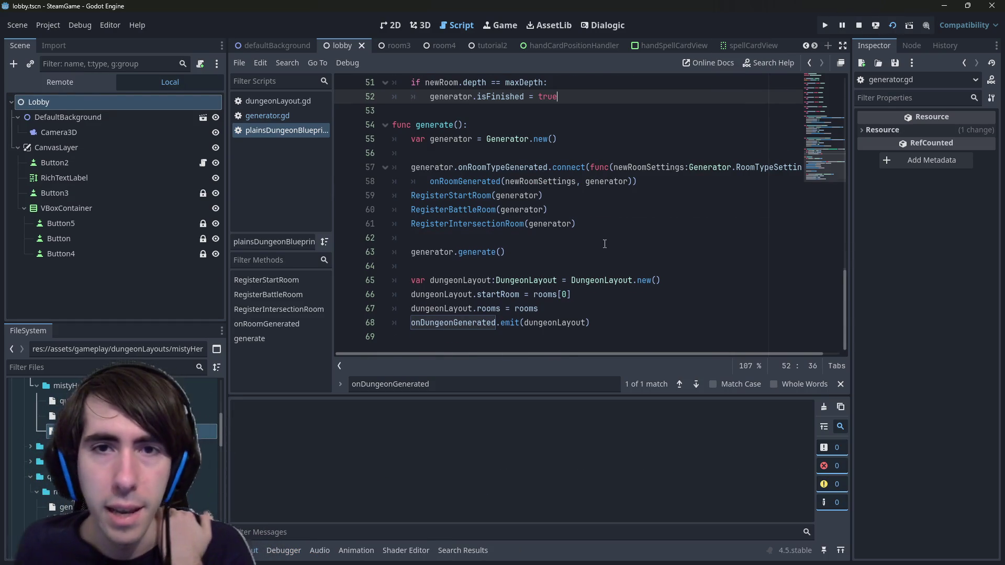
pyautogui.scroll(4, 605, 243)
pyautogui.click(826, 27)
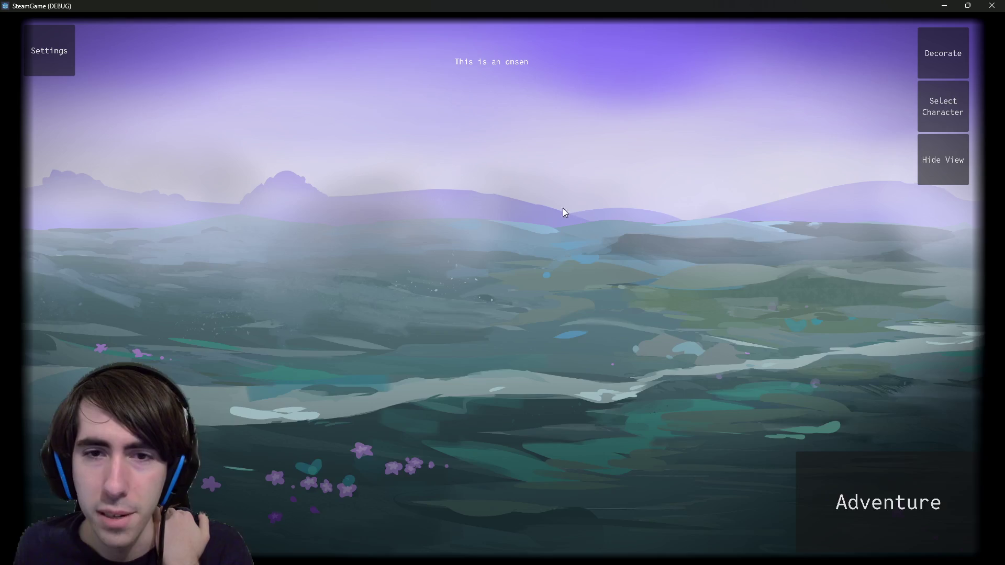
pyautogui.click(828, 491)
pyautogui.click(554, 257)
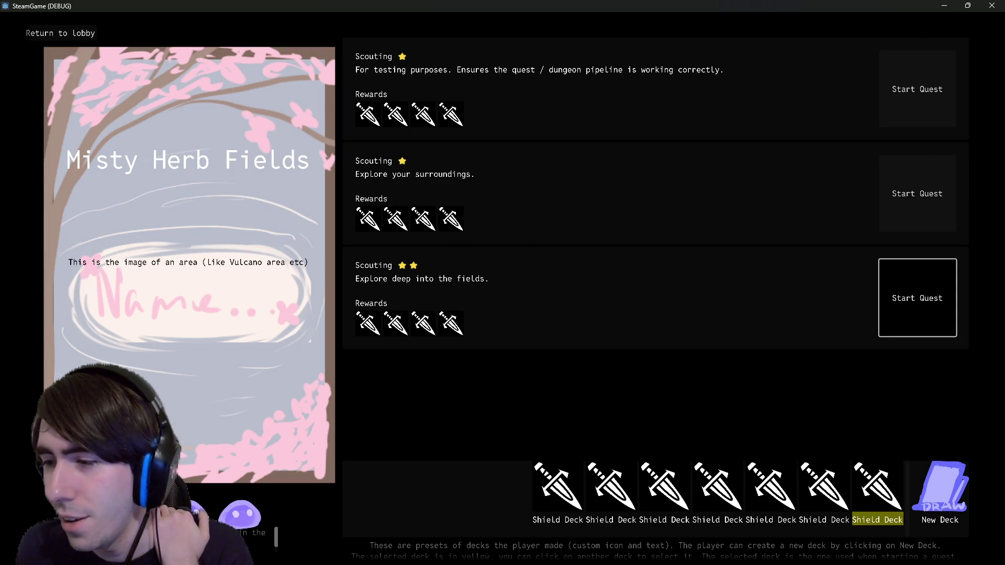
pyautogui.hotkey('alt', 'Tab')
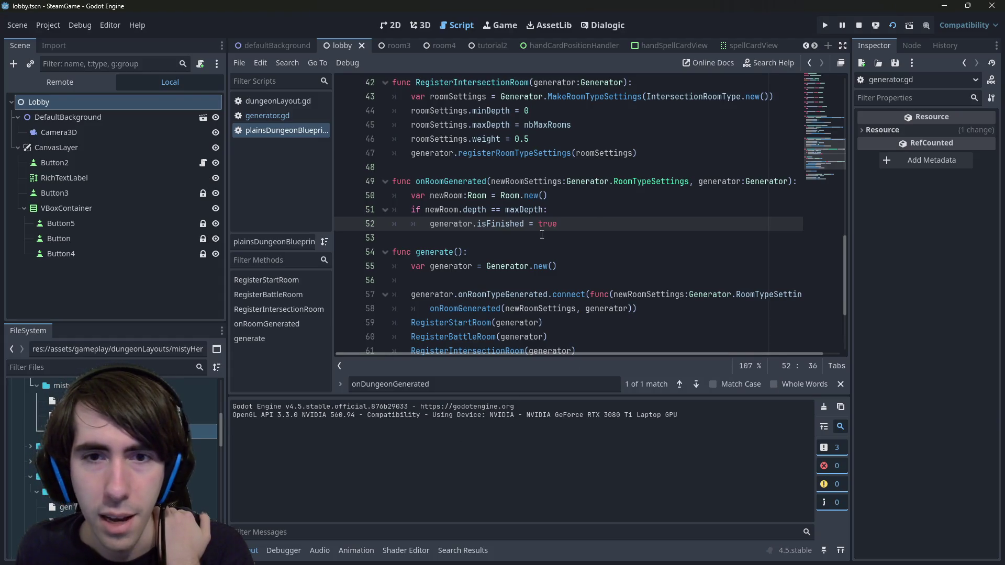
pyautogui.click(343, 195)
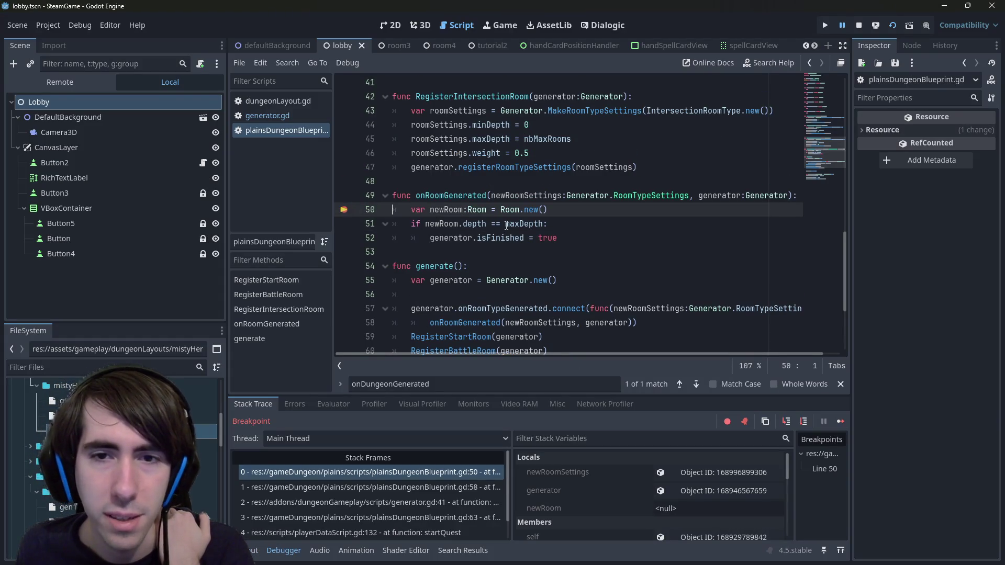
pyautogui.doubleClick(473, 224)
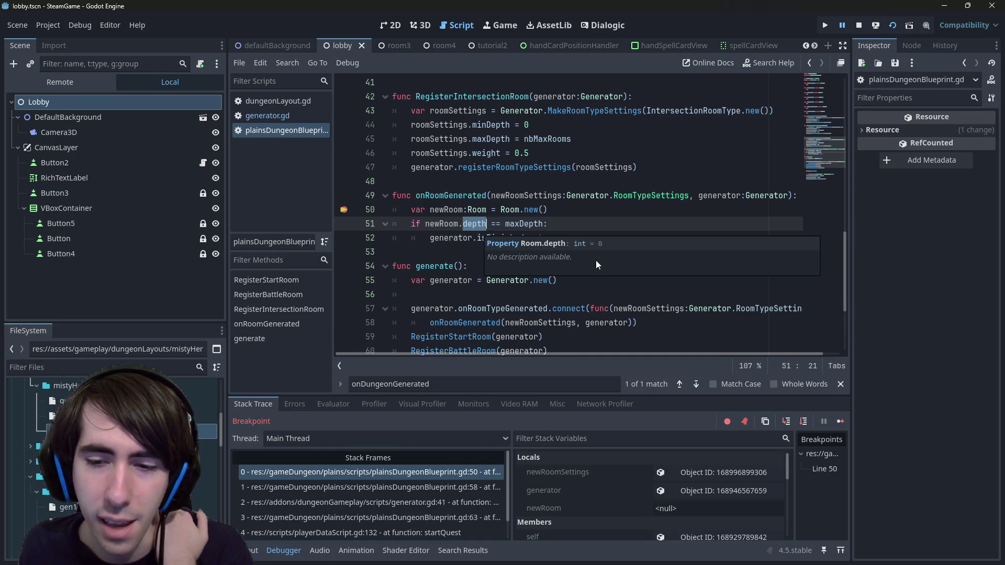
pyautogui.moveTo(487, 224)
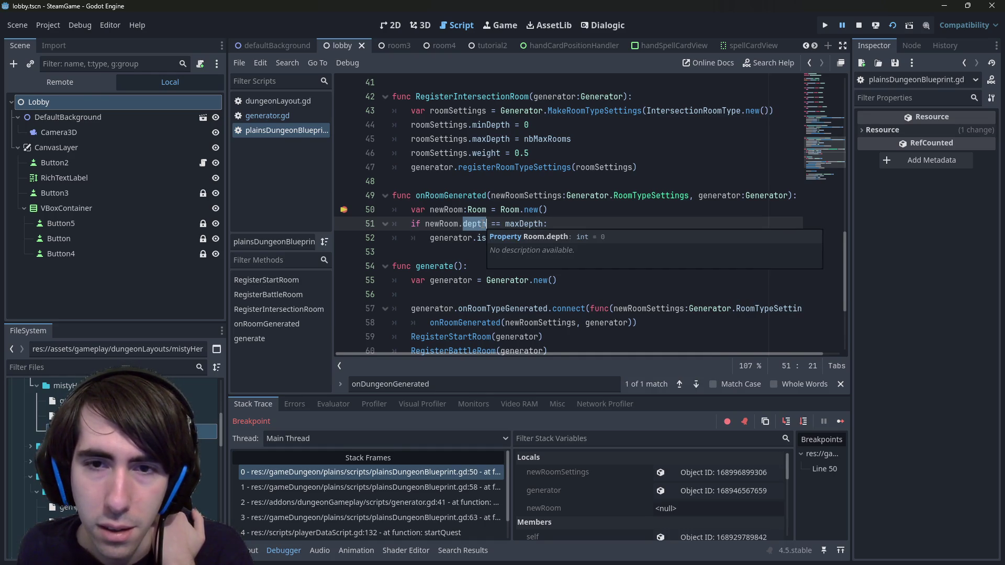
pyautogui.click(803, 422)
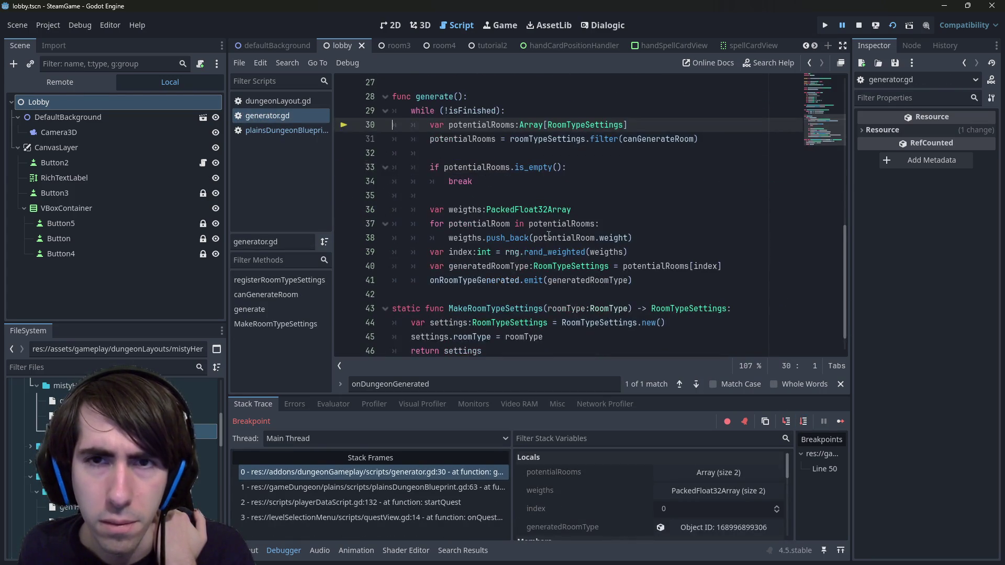
pyautogui.click(803, 422)
pyautogui.click(803, 421)
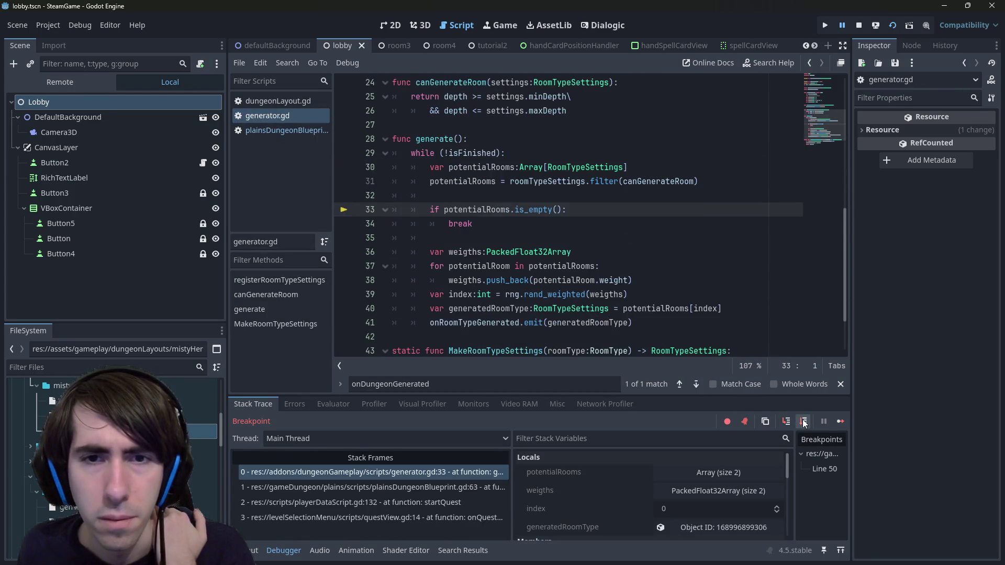
pyautogui.click(803, 422)
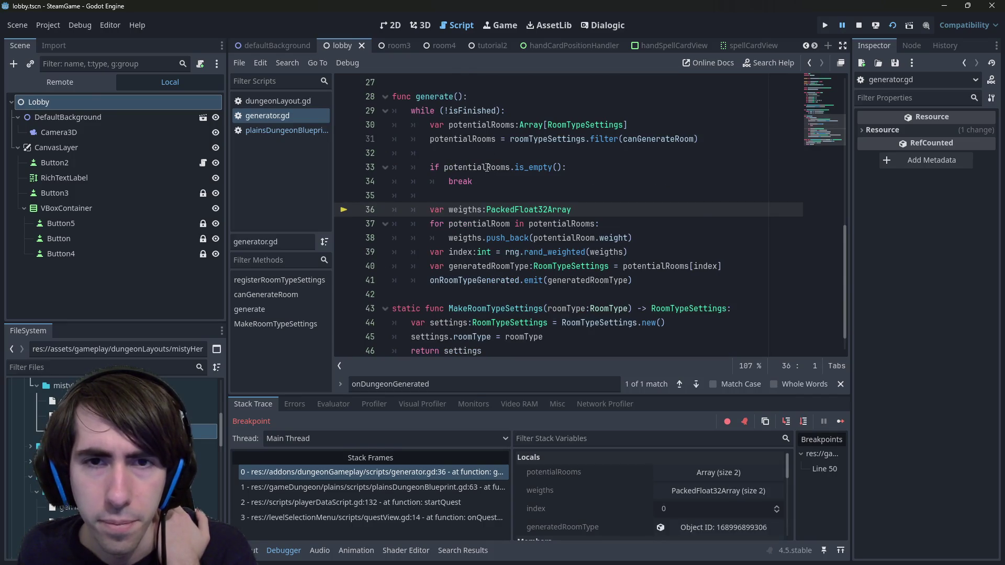
pyautogui.moveTo(487, 167)
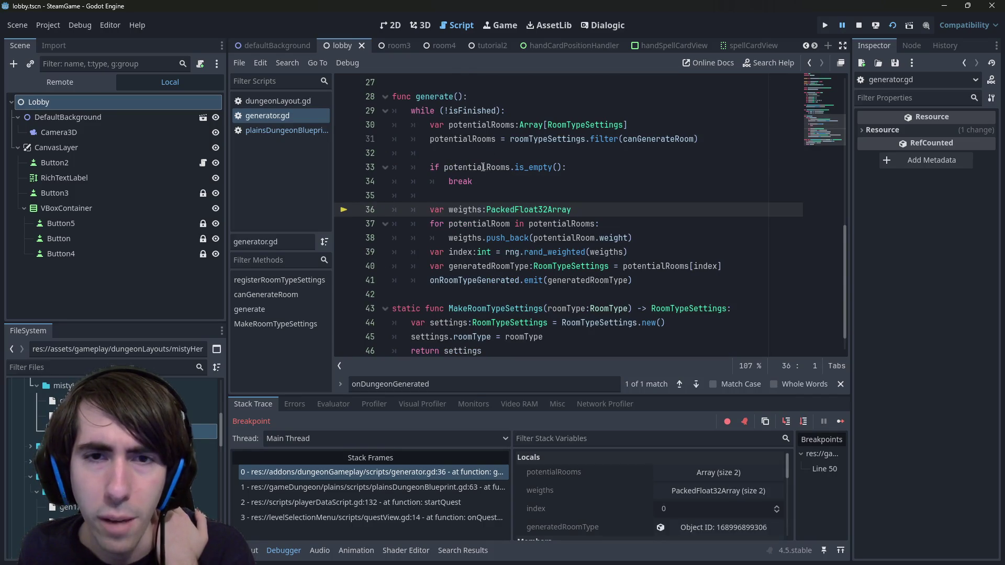
pyautogui.click(804, 423)
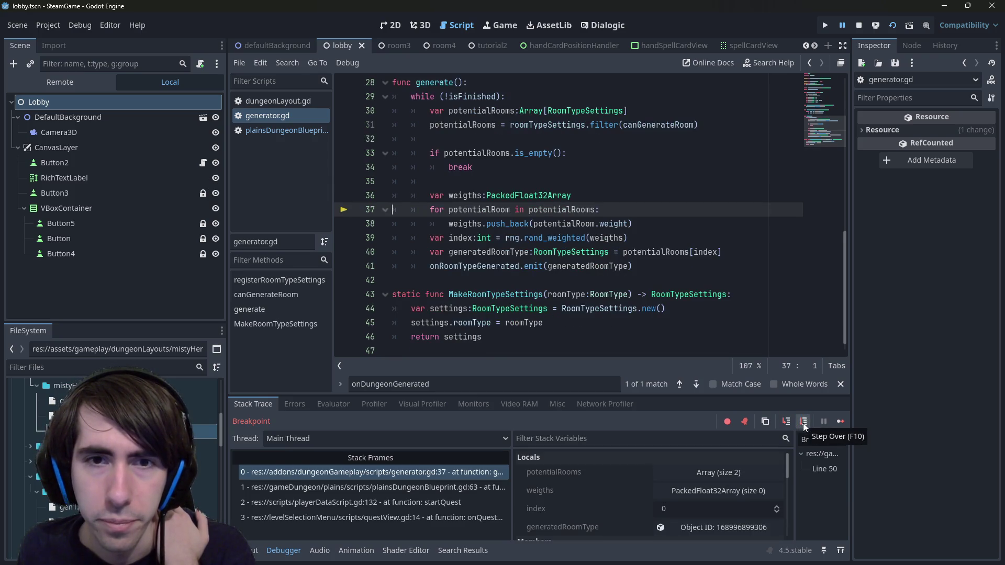
pyautogui.click(804, 422)
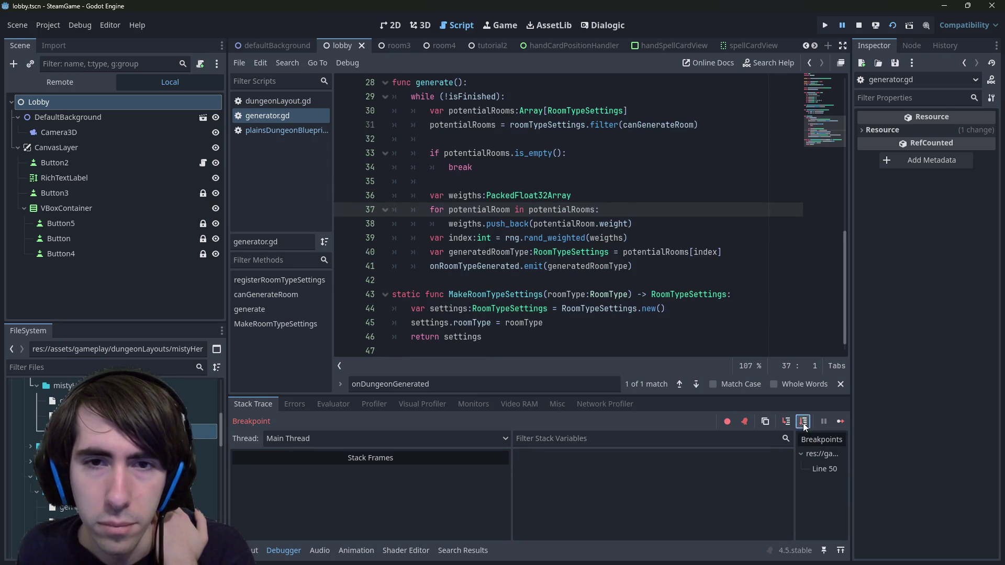
pyautogui.click(804, 422)
pyautogui.click(804, 421)
pyautogui.click(804, 422)
pyautogui.click(804, 421)
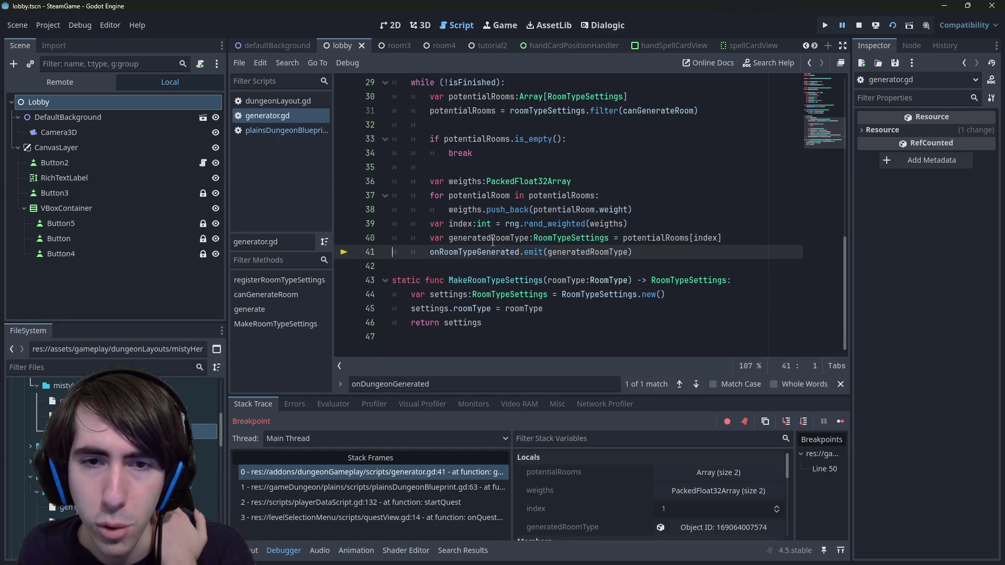
pyautogui.moveTo(492, 241)
pyautogui.scroll(2, 659, 209)
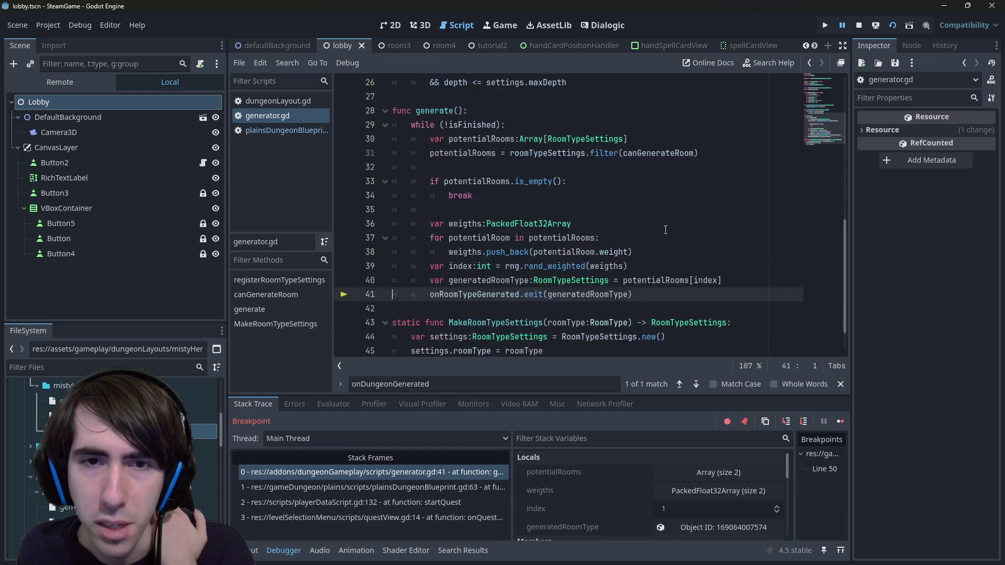
pyautogui.scroll(-2, 648, 193)
pyautogui.click(648, 193)
pyautogui.scroll(3, 652, 191)
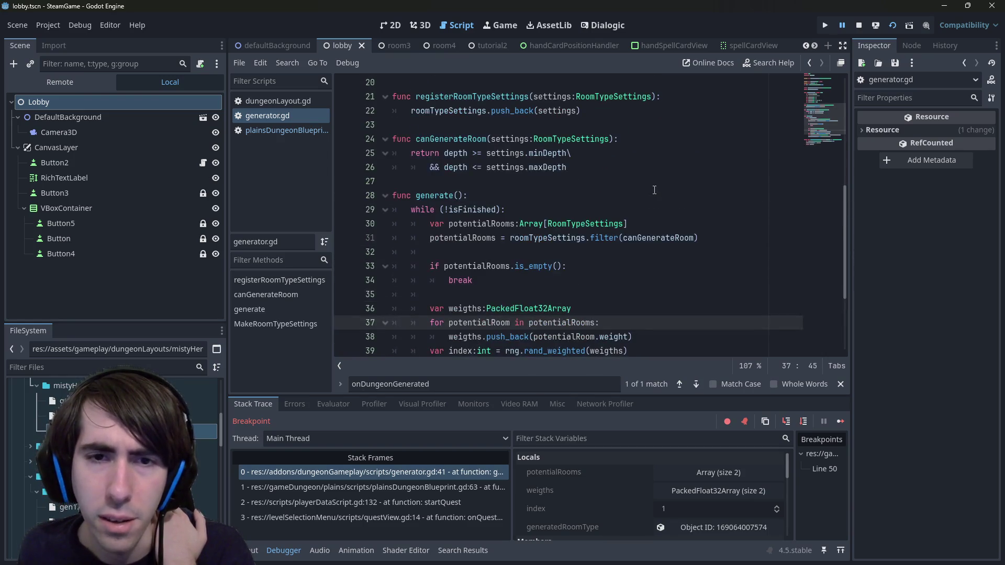
pyautogui.doubleClick(471, 209)
pyautogui.scroll(-2, 472, 209)
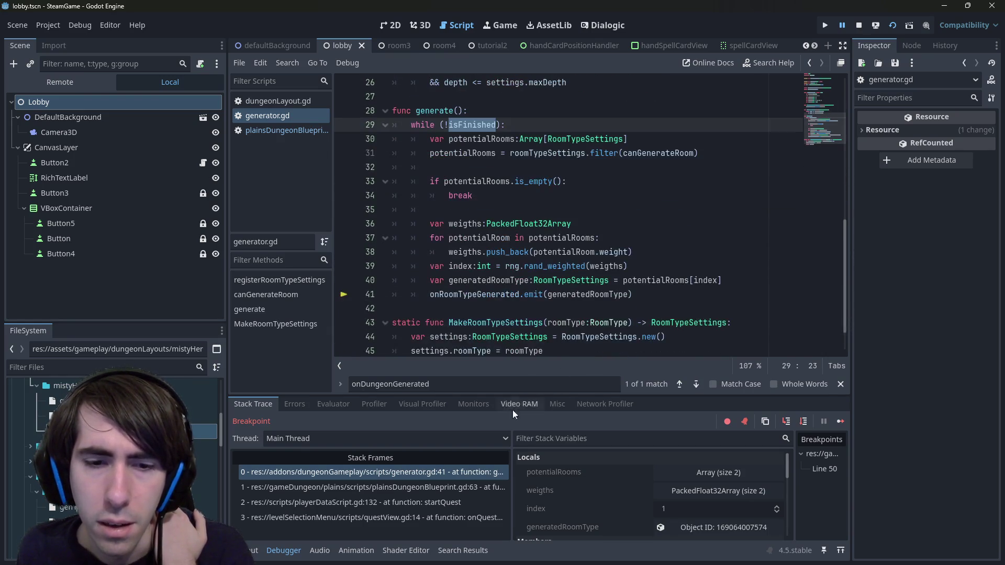
# Show the calling frame in plainsDungeonBlueprint.gd and remove the breakpoint on line 50.
pyautogui.click(445, 471)
pyautogui.click(428, 487)
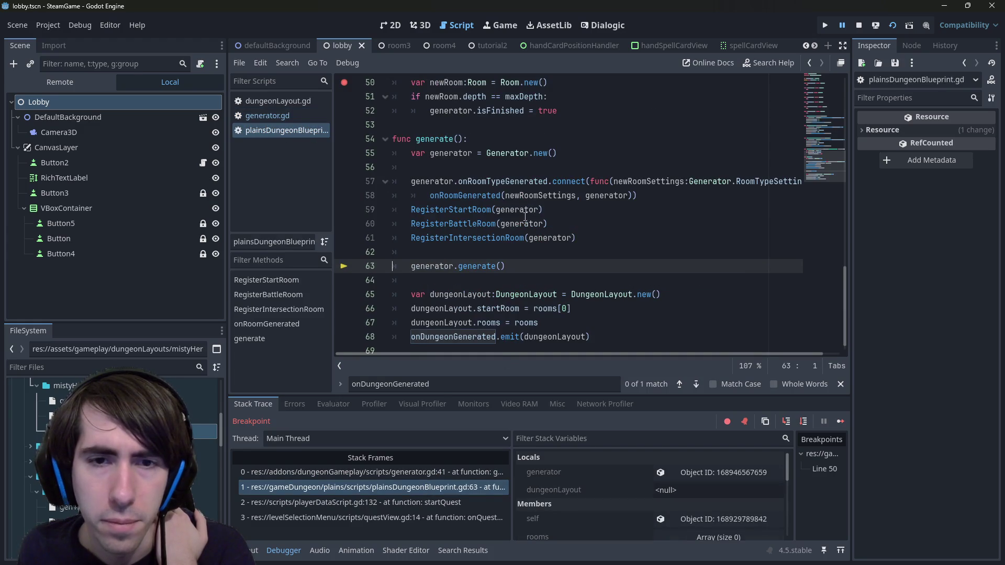
pyautogui.scroll(4, 525, 199)
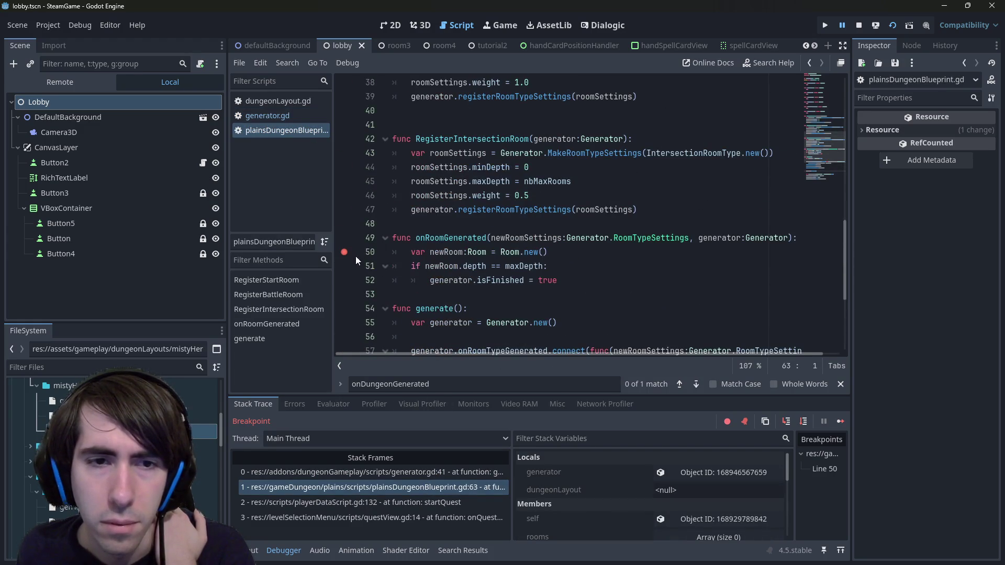
pyautogui.click(344, 257)
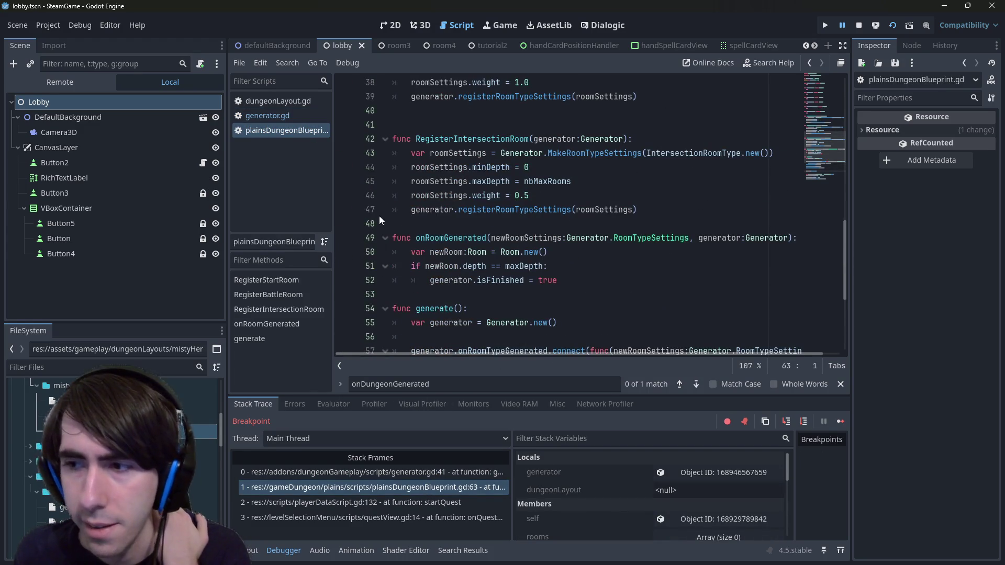
# Examine newRoom and its depth check against maxDepth in onRoomGenerated.
pyautogui.click(587, 266)
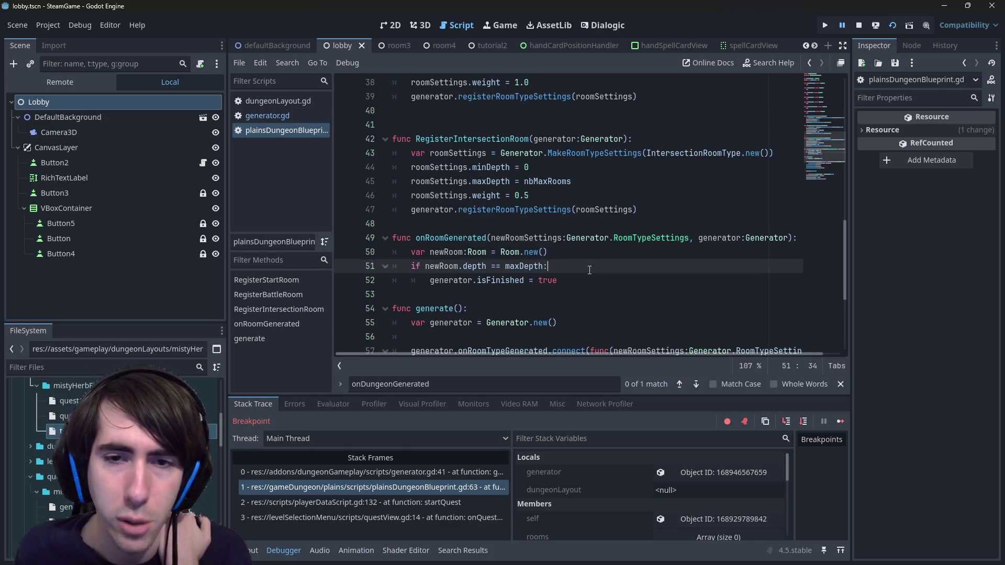
pyautogui.click(565, 252)
pyautogui.doubleClick(440, 252)
pyautogui.scroll(10, 450, 256)
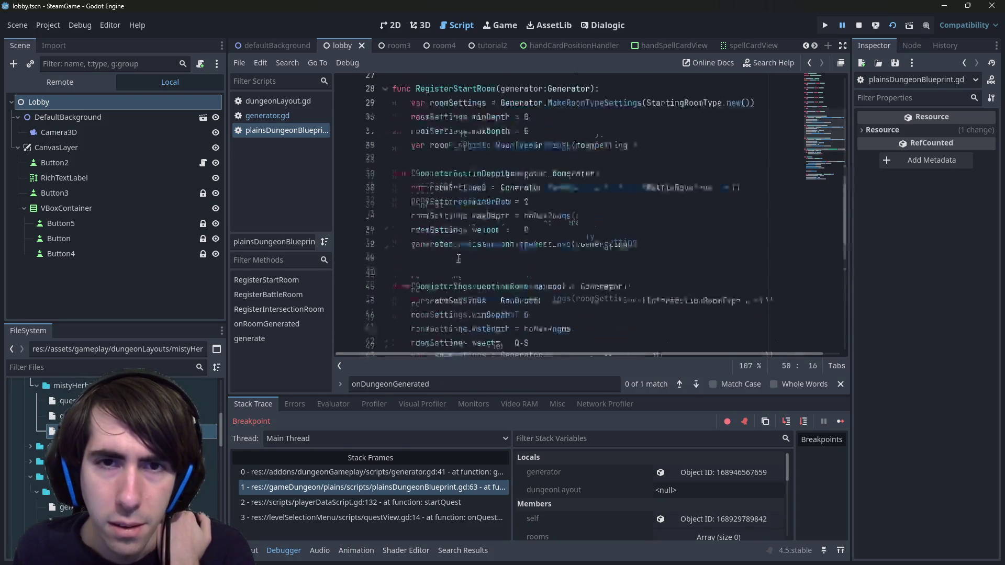
pyautogui.scroll(3, 462, 258)
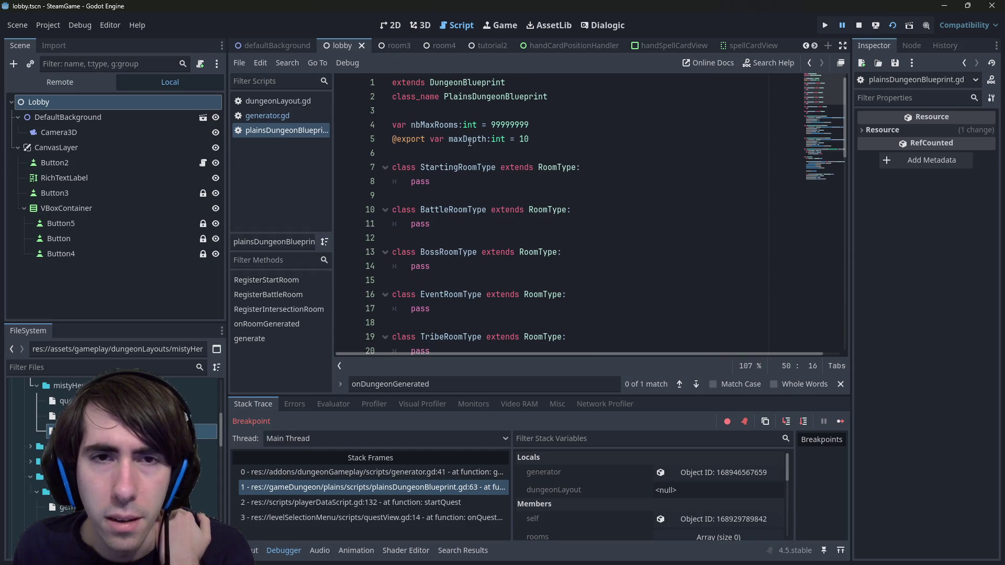
pyautogui.scroll(-10, 474, 149)
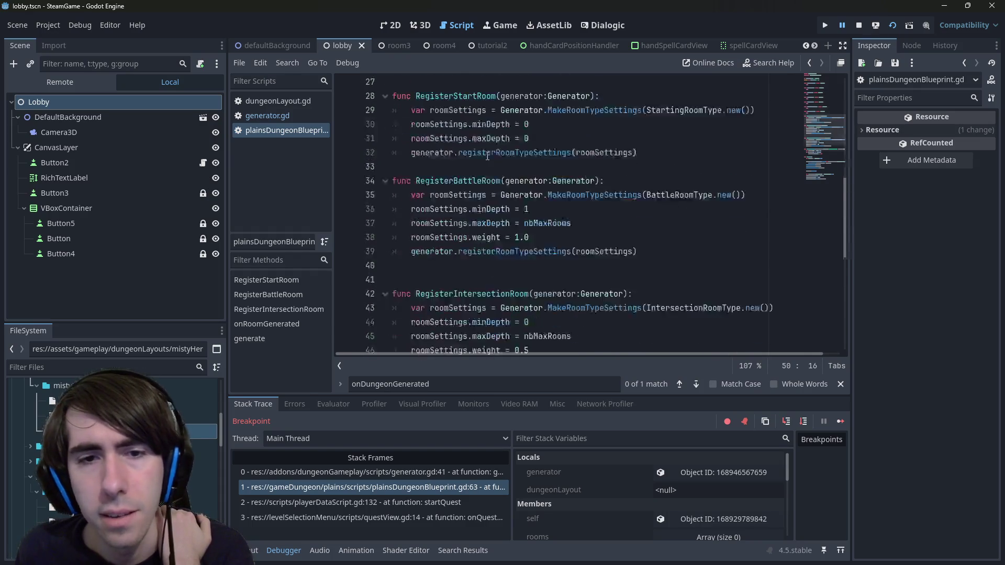
pyautogui.scroll(-2, 487, 156)
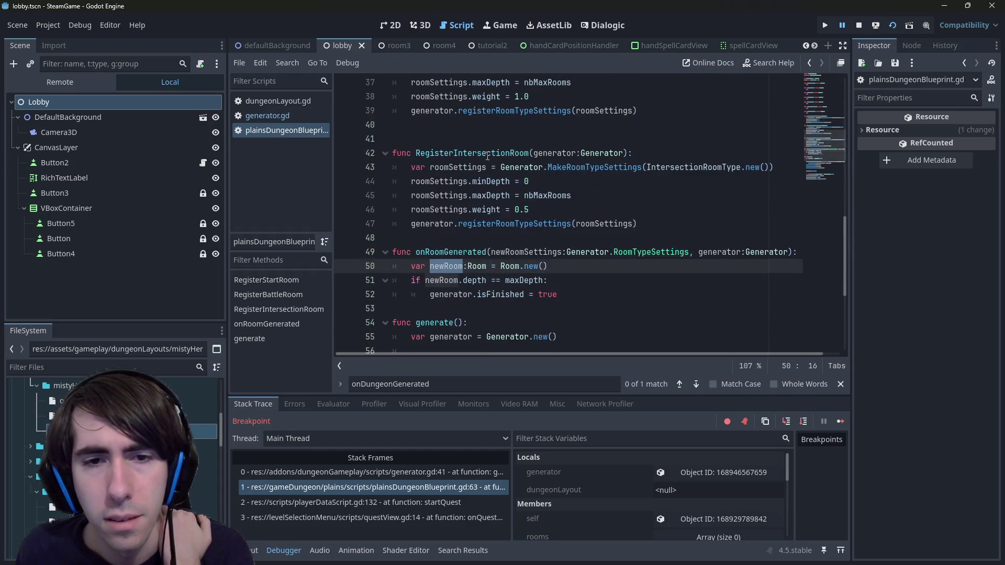
pyautogui.click(463, 282)
pyautogui.doubleClick(475, 281)
pyautogui.scroll(1, 478, 270)
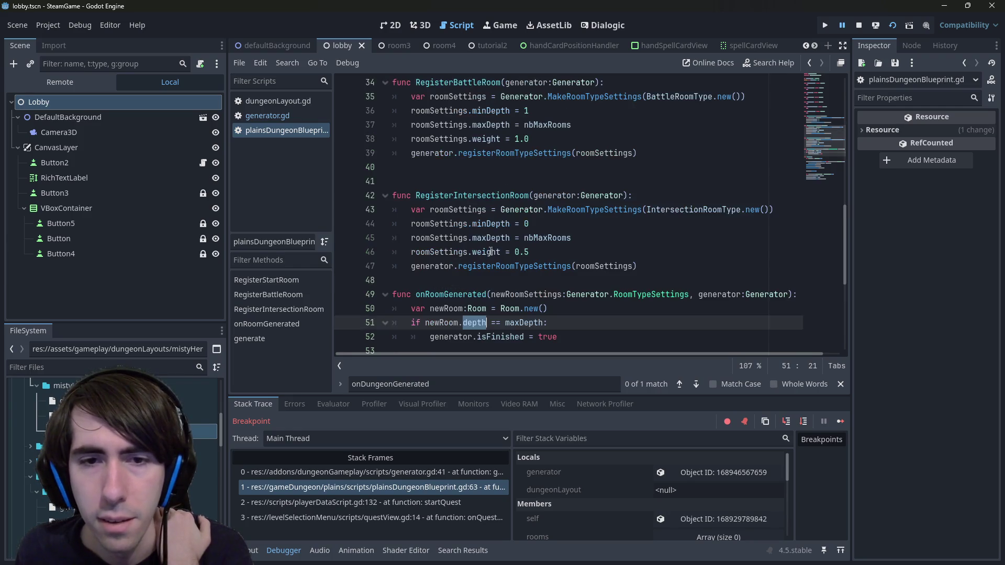
pyautogui.scroll(-1, 491, 252)
pyautogui.doubleClick(446, 266)
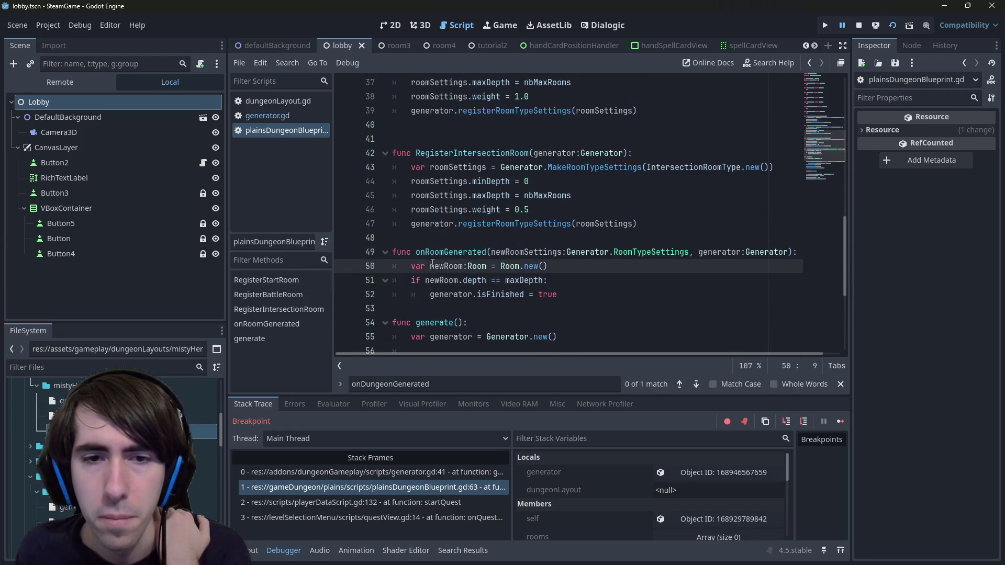
pyautogui.click(567, 266)
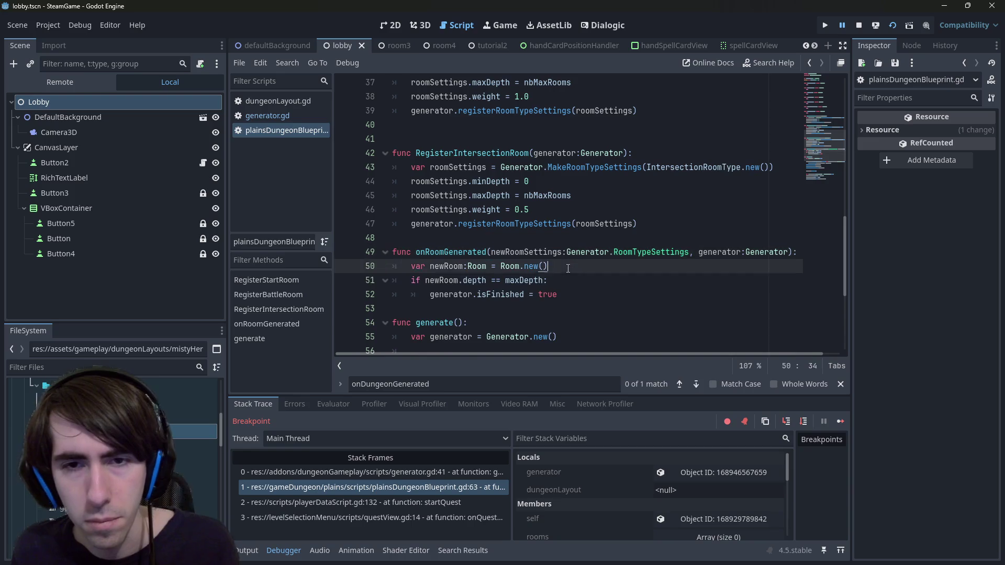
pyautogui.press('Return')
pyautogui.write('newRoomSettings.')
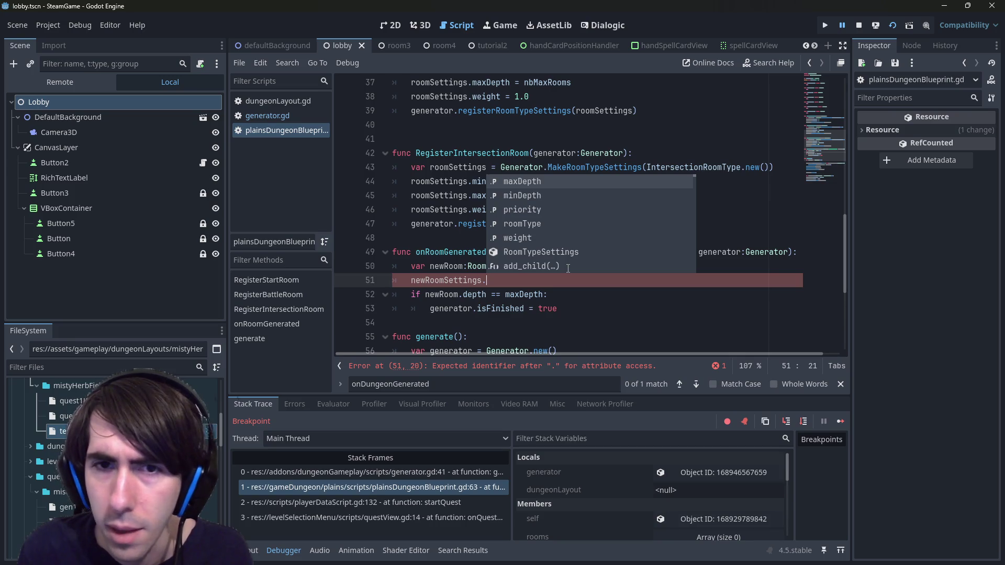
pyautogui.hotkey('ctrl', 'z')
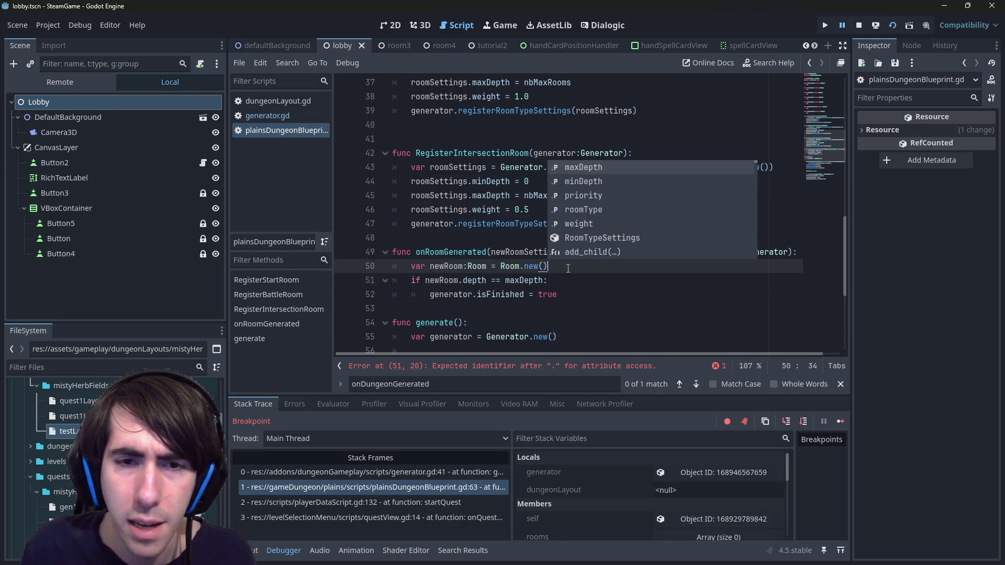
pyautogui.press('Escape')
pyautogui.press('Escape')
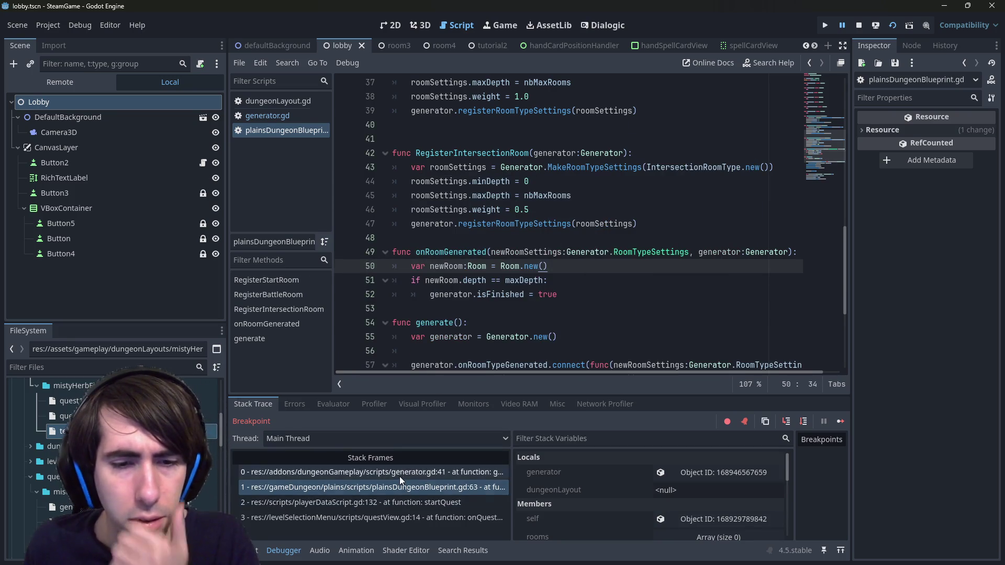
pyautogui.click(400, 475)
pyautogui.click(422, 481)
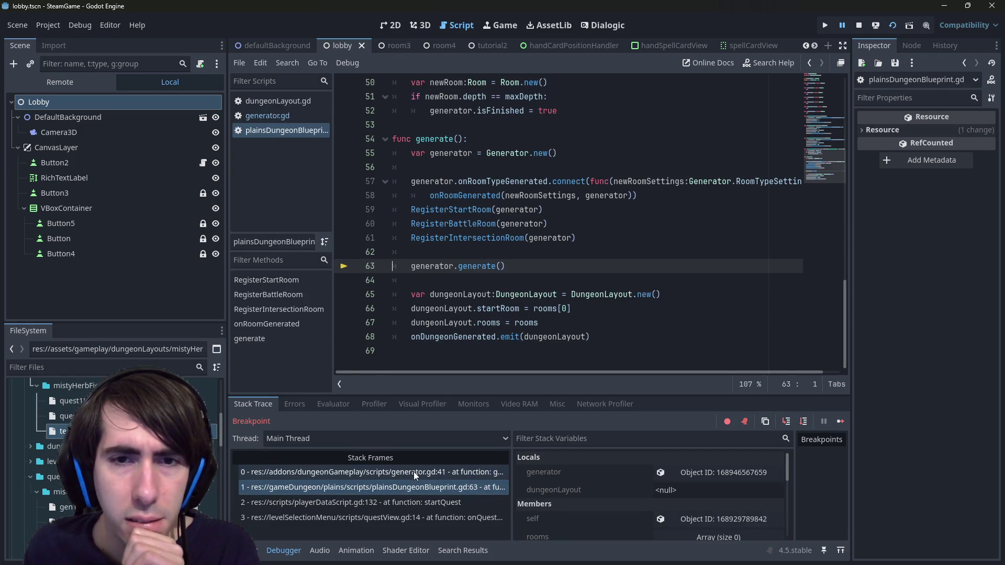
pyautogui.click(441, 473)
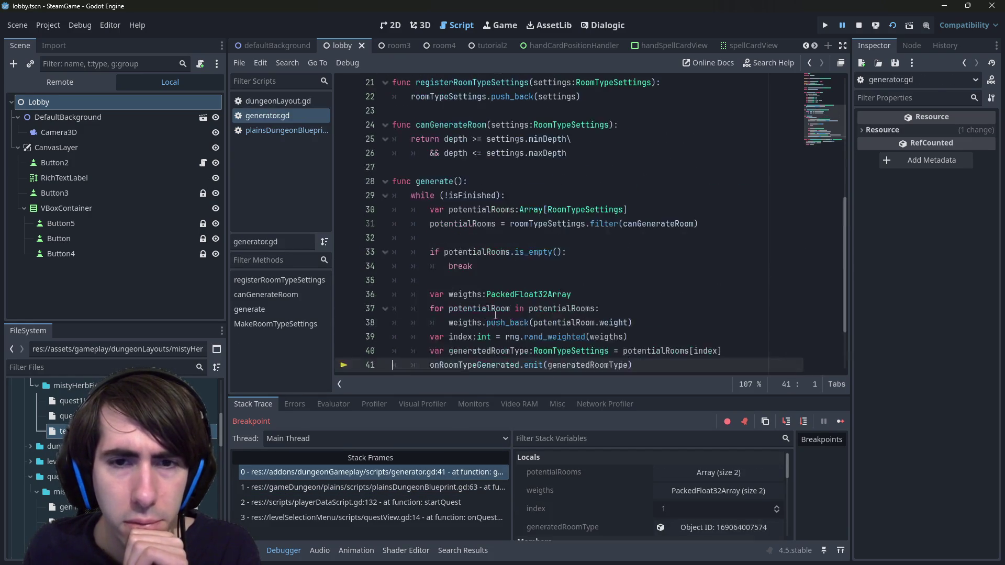
pyautogui.scroll(2, 495, 315)
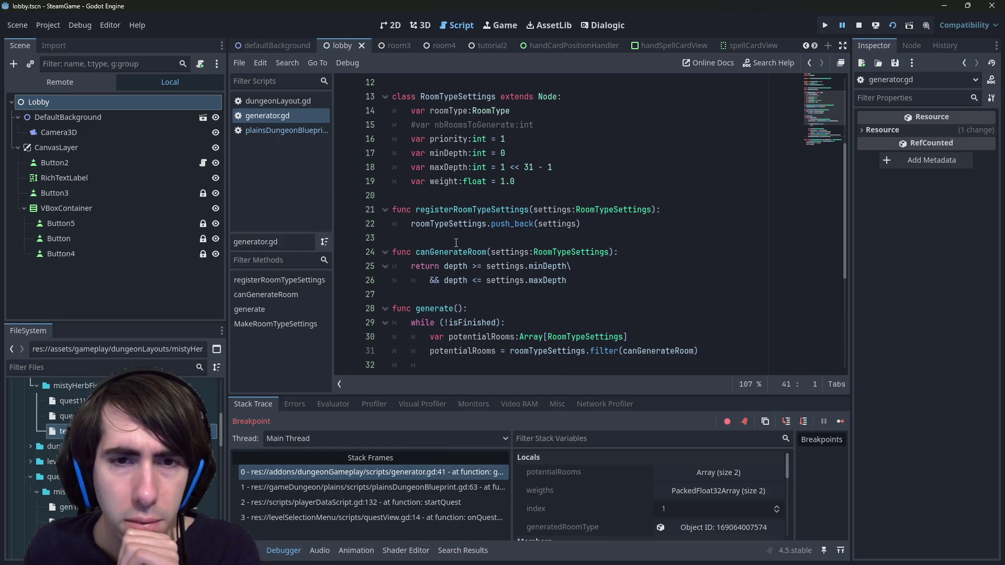
pyautogui.scroll(-2, 456, 242)
pyautogui.doubleClick(451, 125)
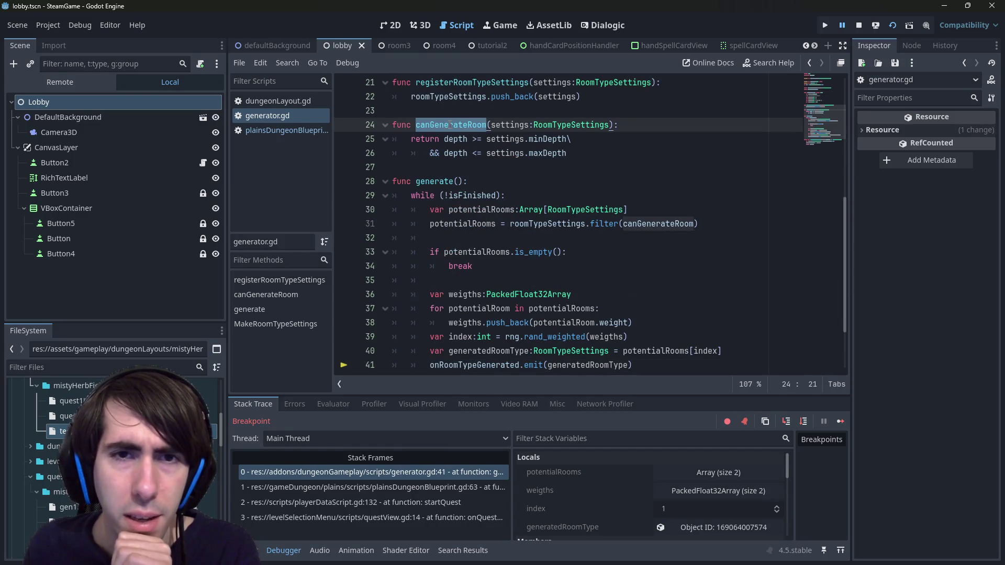
pyautogui.doubleClick(510, 125)
pyautogui.doubleClick(455, 139)
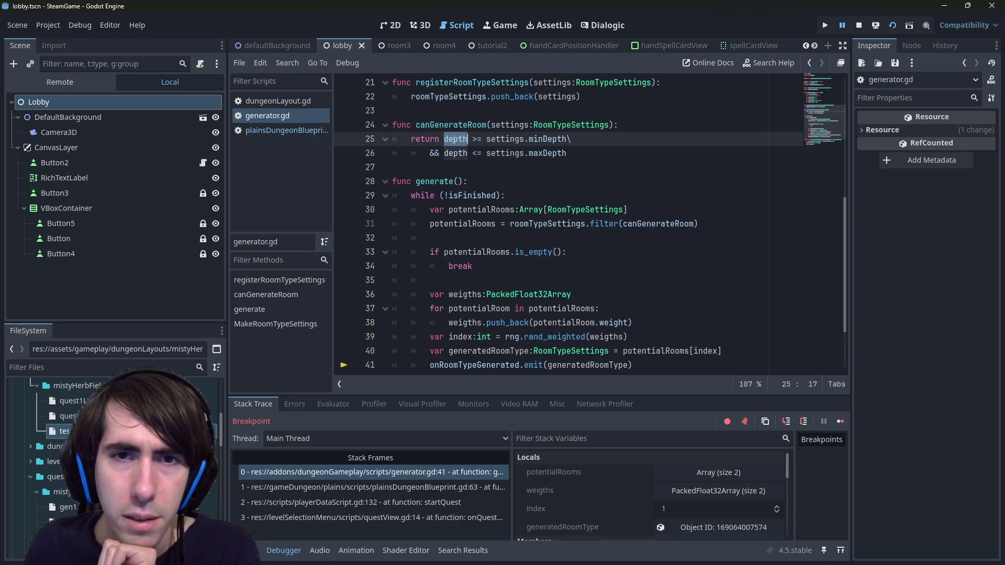
pyautogui.scroll(7, 471, 167)
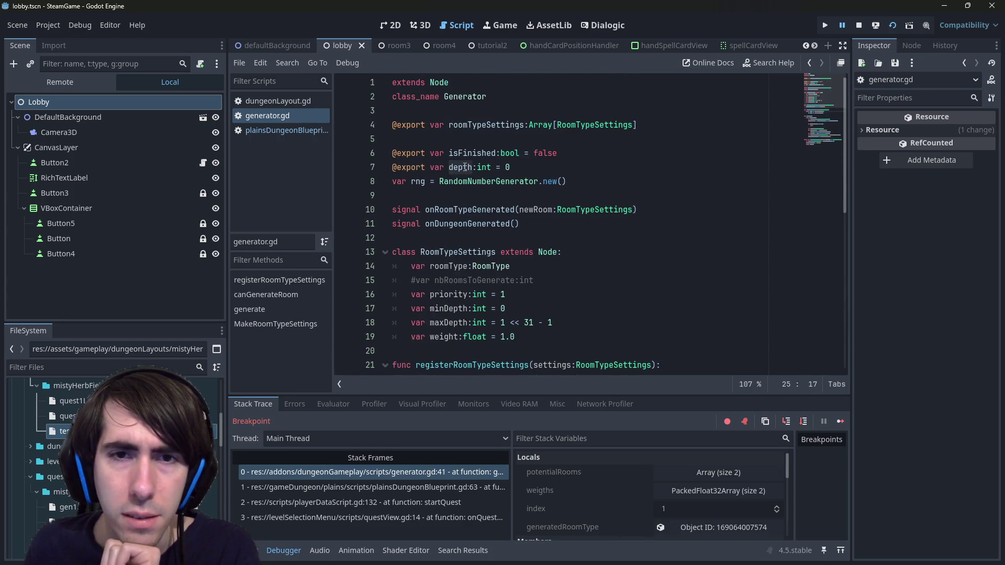
pyautogui.scroll(-8, 465, 168)
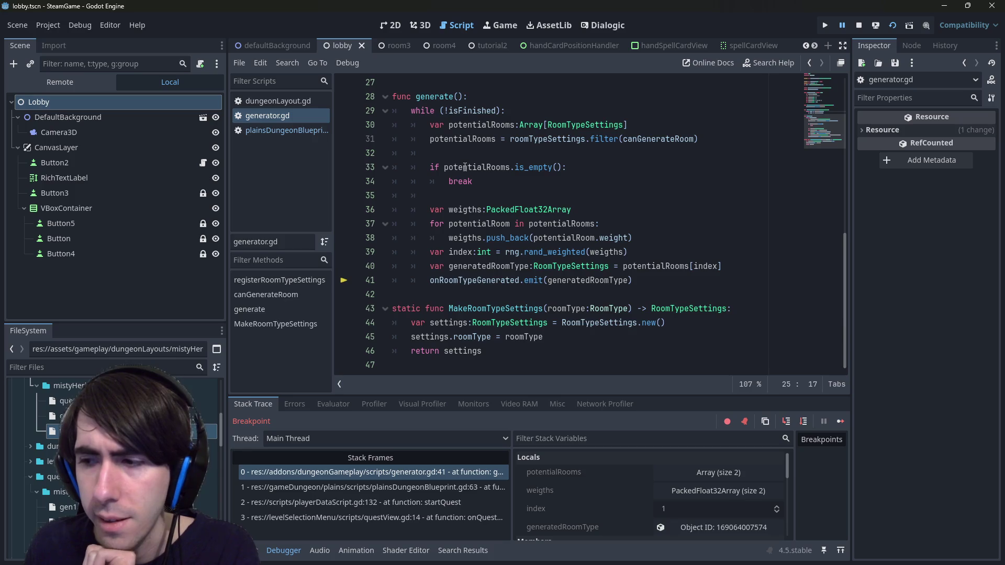
pyautogui.scroll(8, 465, 167)
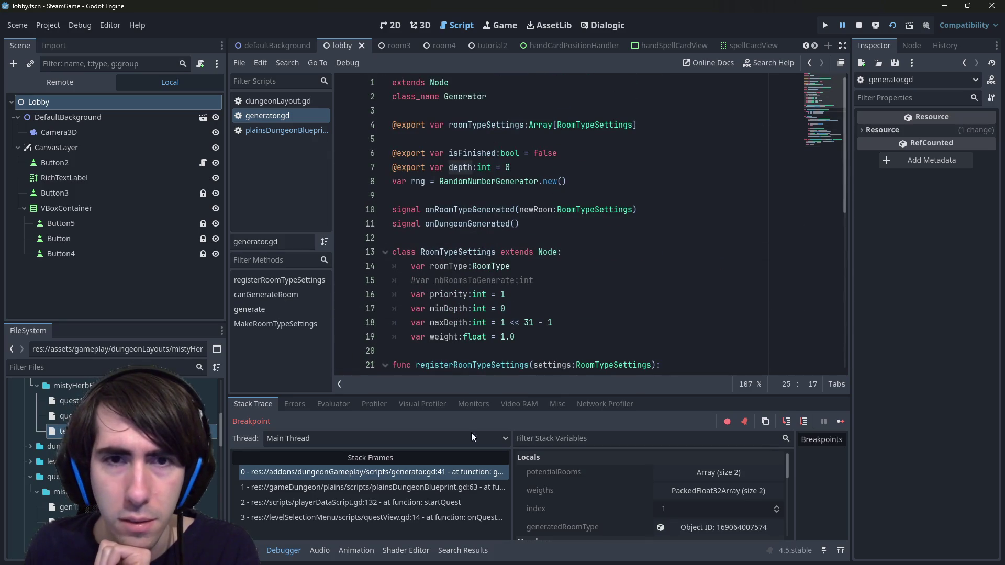
pyautogui.click(450, 487)
pyautogui.scroll(3, 520, 271)
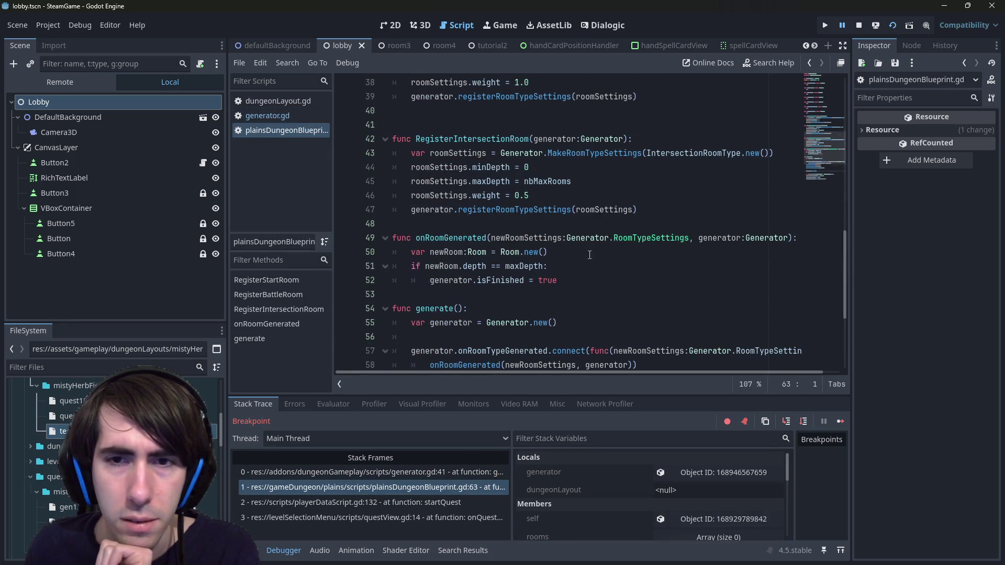
# Add 'generator.depth += 1' on a new line below the Room creation.
pyautogui.doubleClick(719, 238)
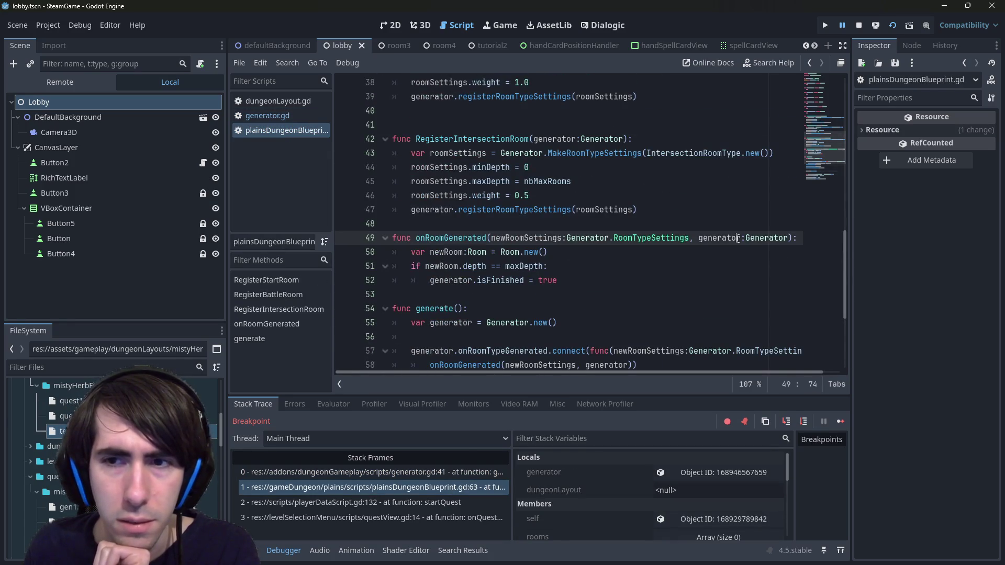
pyautogui.click(581, 257)
pyautogui.press('Return')
pyautogui.press('Return')
pyautogui.press('Return')
pyautogui.press('Up')
pyautogui.write('generator.')
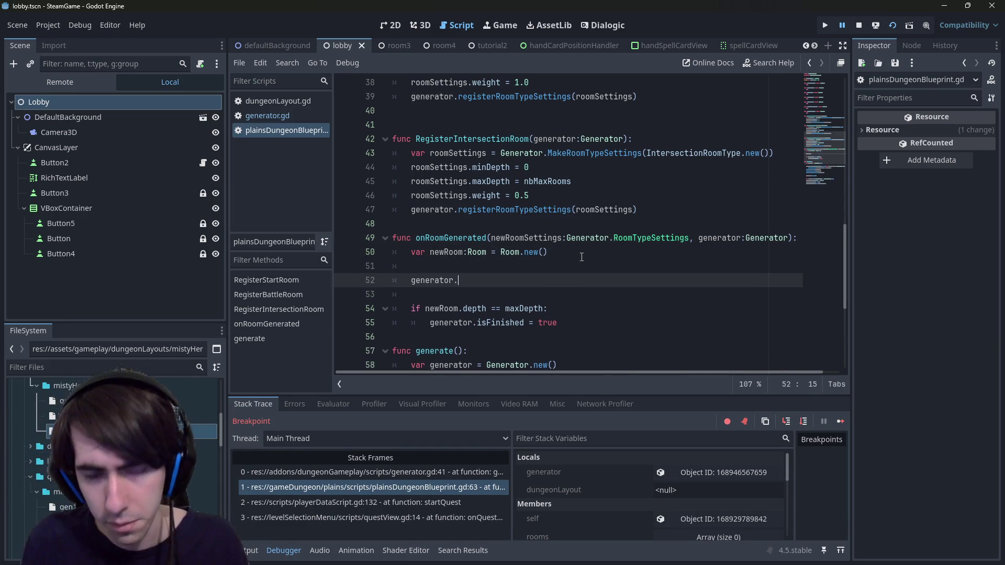
pyautogui.write('depth =')
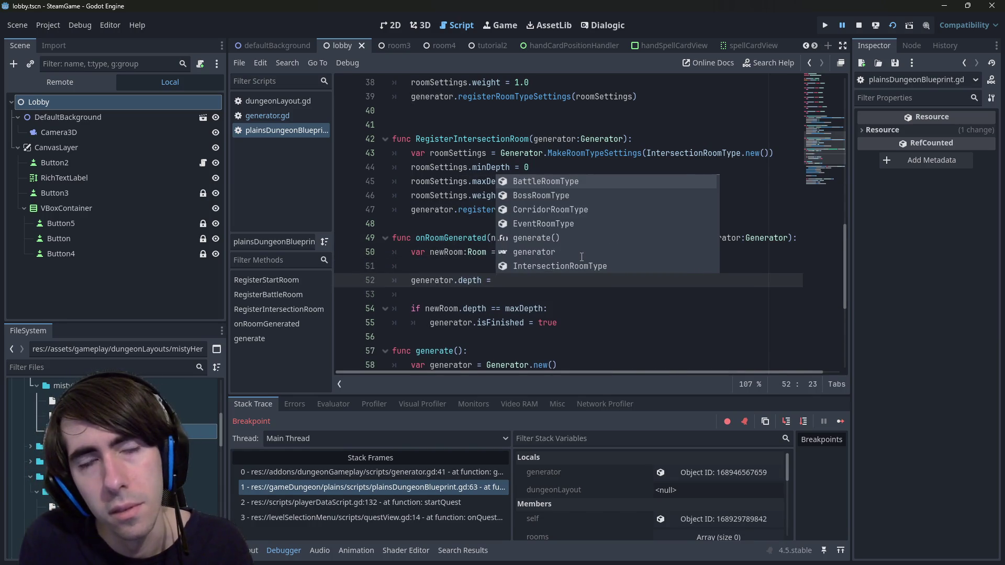
pyautogui.press('BackSpace')
pyautogui.press('BackSpace')
pyautogui.press('BackSpace')
pyautogui.write('+')
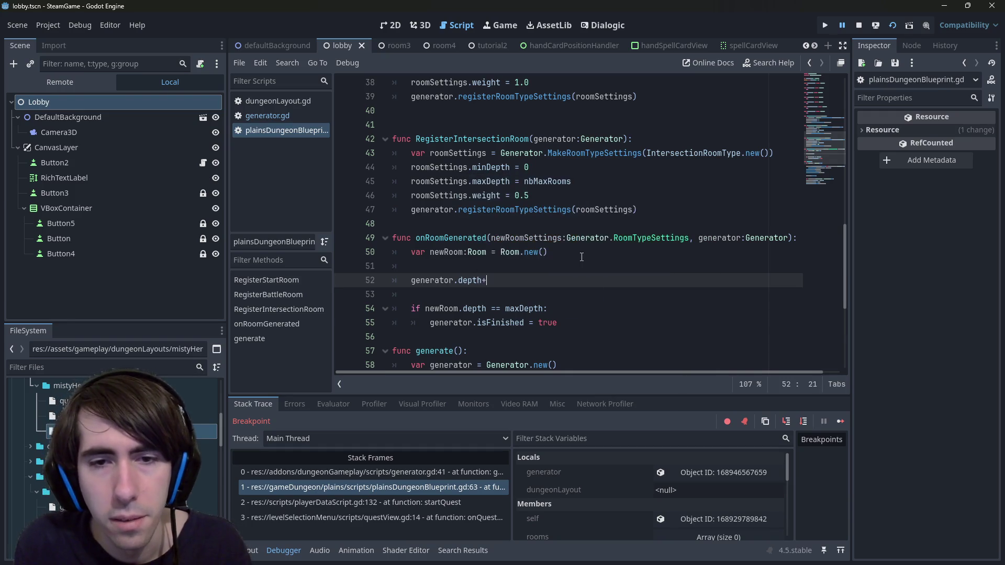
pyautogui.press('BackSpace')
pyautogui.write('+= 1')
# Insert 'newRoom.depth = generator.depth' on the empty line before the increment.
pyautogui.press('Up')
pyautogui.press('Up')
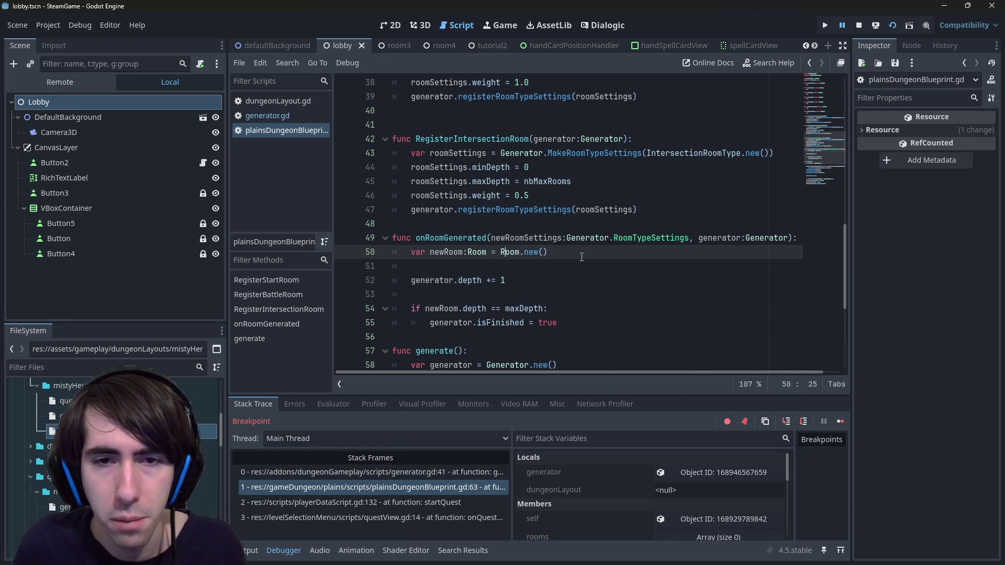
pyautogui.press('Down')
pyautogui.write('newRoom.')
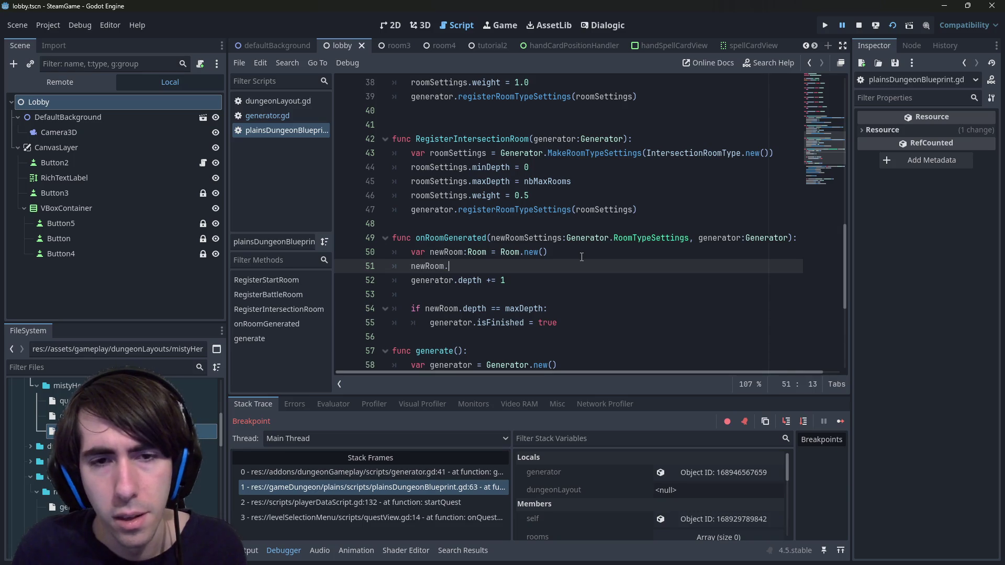
pyautogui.write('depth = ')
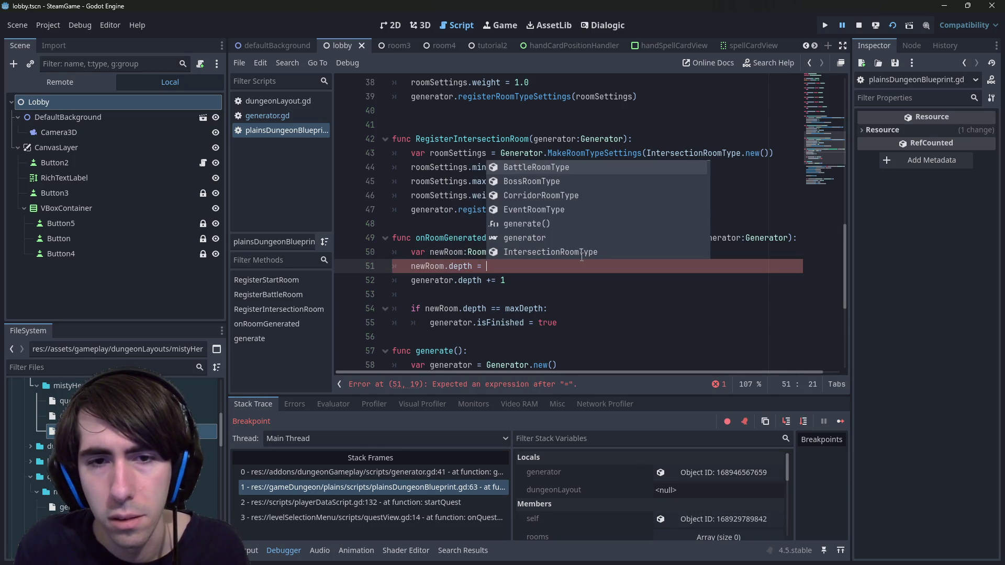
pyautogui.write('generator.dep')
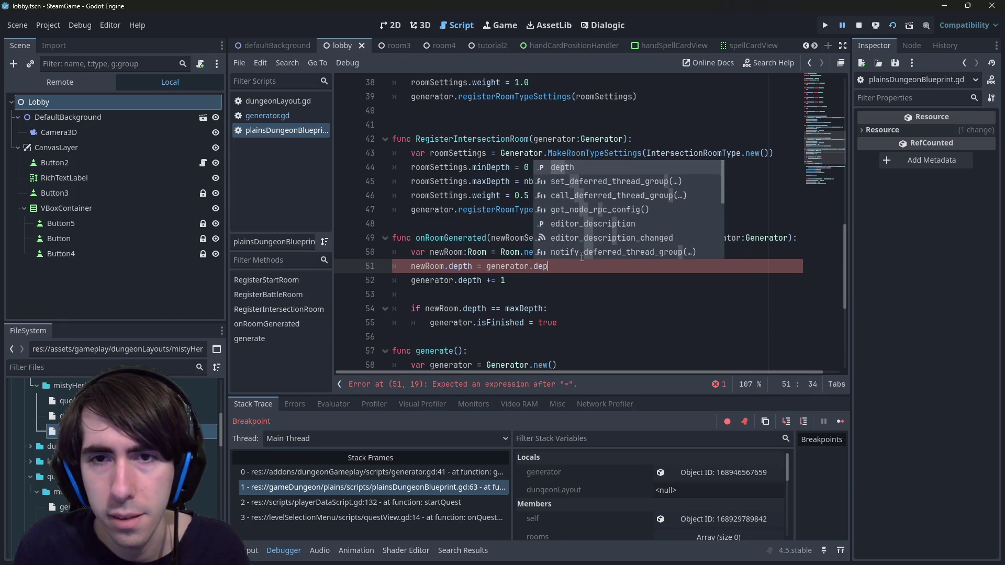
pyautogui.write('th')
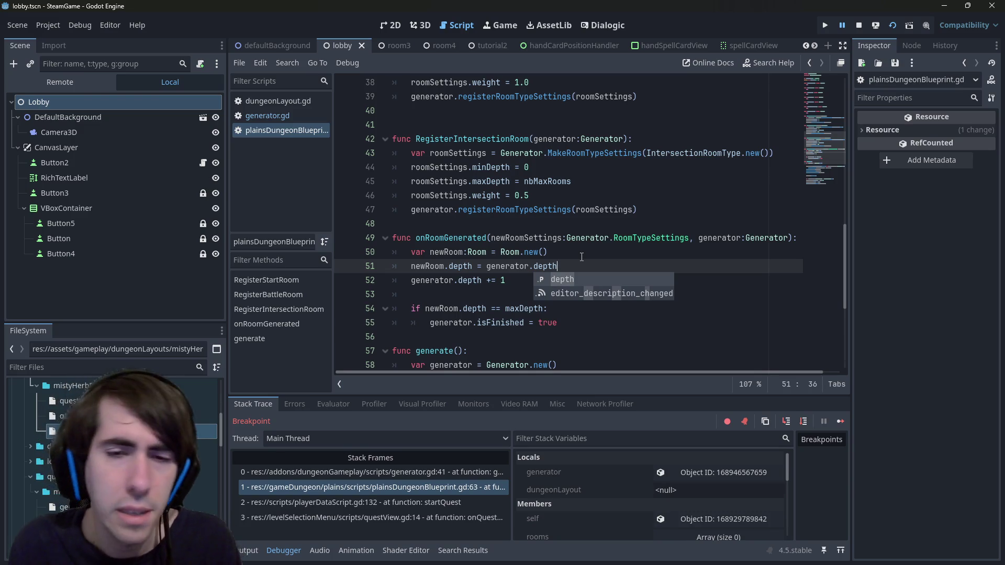
pyautogui.press('Escape')
pyautogui.press('Return')
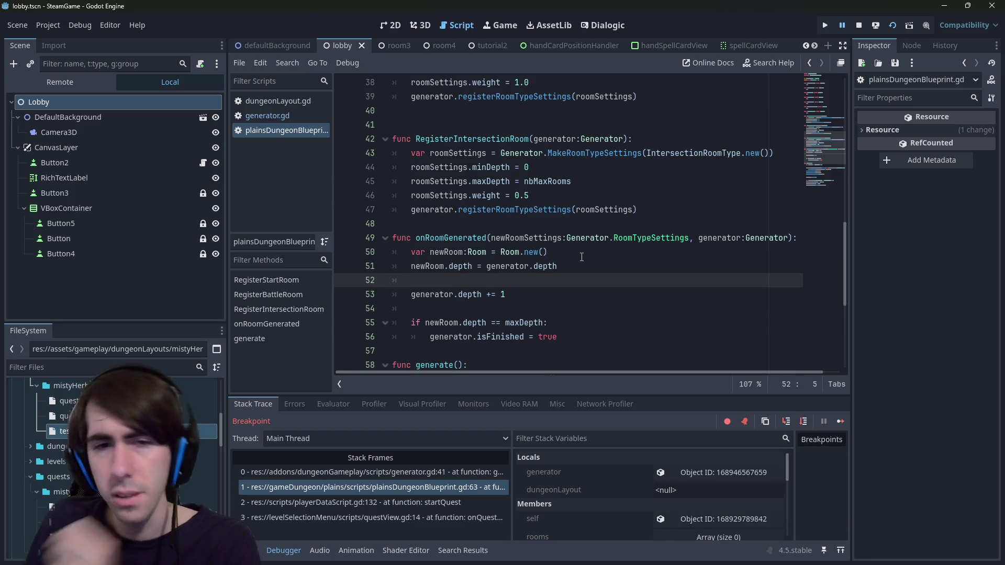
# Check the depth property in the Room class definition in room.gd.
pyautogui.click(483, 252)
pyautogui.keyDown('ctrl'); pyautogui.click(482, 252); pyautogui.keyUp('ctrl')
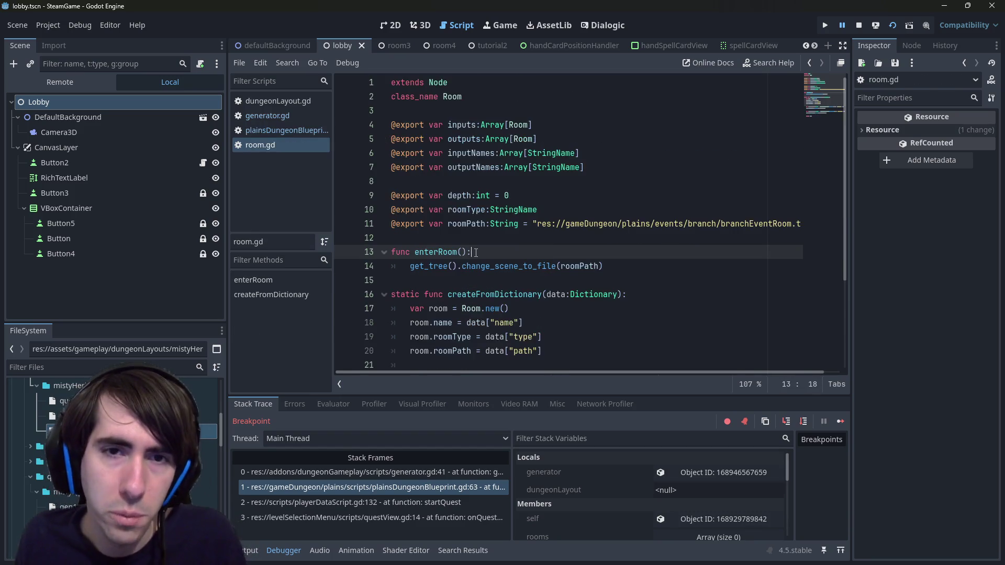
pyautogui.press('Up')
pyautogui.press('Up')
pyautogui.press('Up')
pyautogui.press('Down')
pyautogui.click(459, 195)
pyautogui.doubleClick(459, 195)
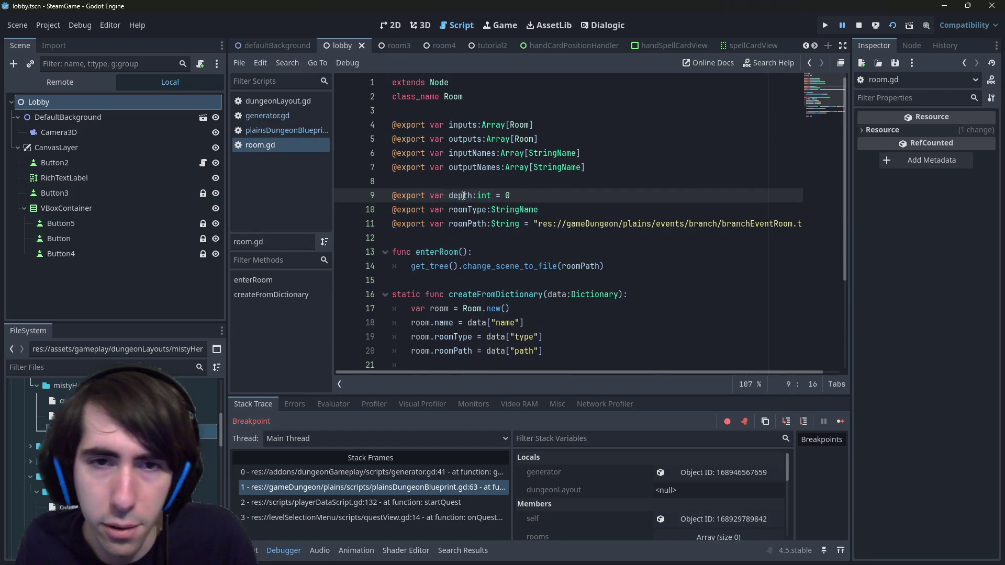
pyautogui.hotkey('ctrl', 'f')
pyautogui.moveTo(510, 195); pyautogui.dragTo(315, 201)
# Back in plainsDungeonBlueprint.gd, delete the newRoom.depth assignment and open a new line.
pyautogui.hotkey('alt', 'Left')
pyautogui.hotkey('alt', 'Left')
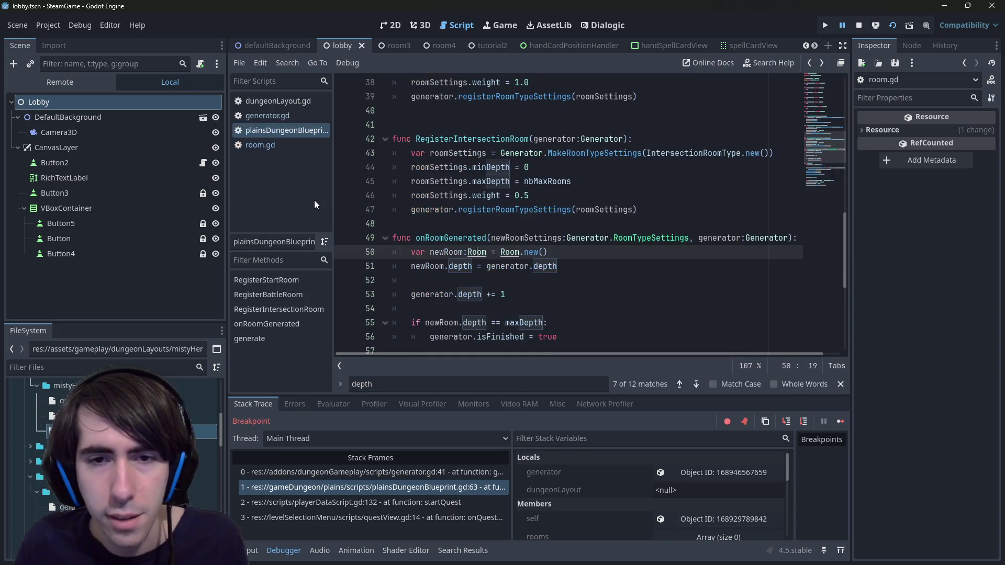
pyautogui.press('Down')
pyautogui.press('Up')
pyautogui.press('End')
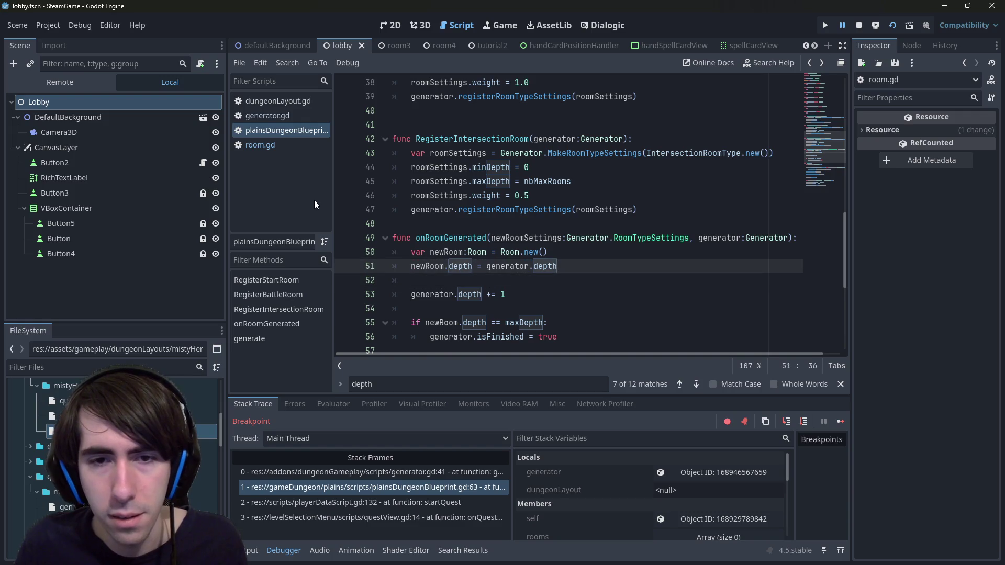
pyautogui.hotkey('ctrl', 'shift', 'Left')
pyautogui.hotkey('ctrl', 'shift', 'Left')
pyautogui.hotkey('ctrl', 'shift', 'Left')
pyautogui.press('BackSpace')
pyautogui.press('BackSpace')
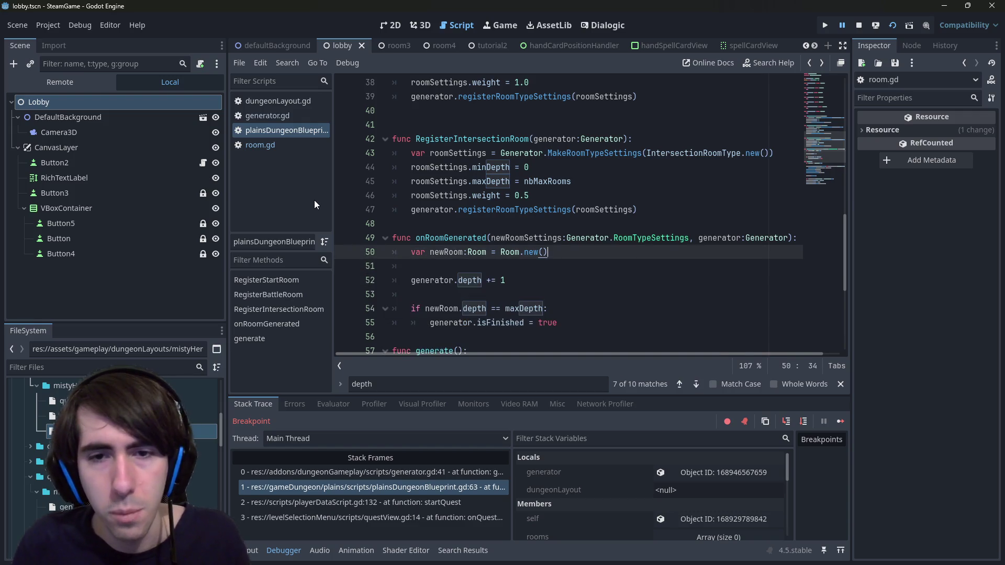
pyautogui.doubleClick(444, 252)
pyautogui.scroll(1, 524, 251)
pyautogui.scroll(-1, 523, 251)
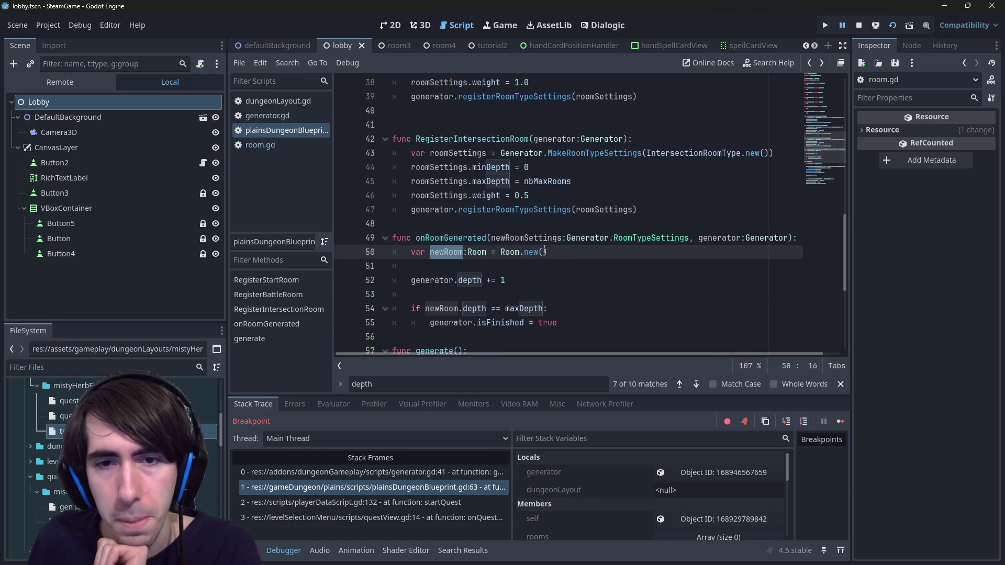
pyautogui.click(568, 252)
pyautogui.press('Return')
# Type 'rooms.push_back(newRoom)' with autocomplete below the room creation.
pyautogui.write('roos')
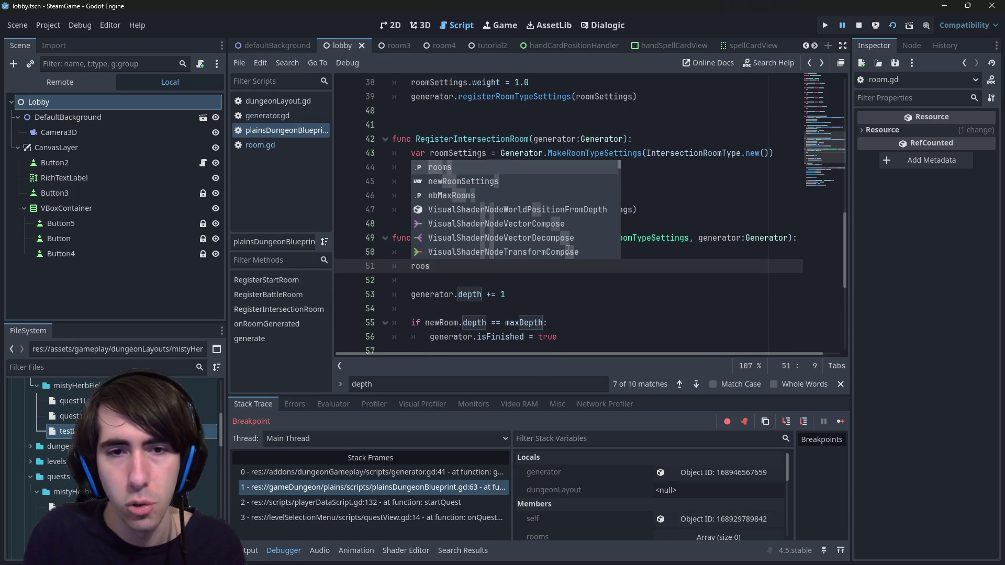
pyautogui.press('Return')
pyautogui.write('.push')
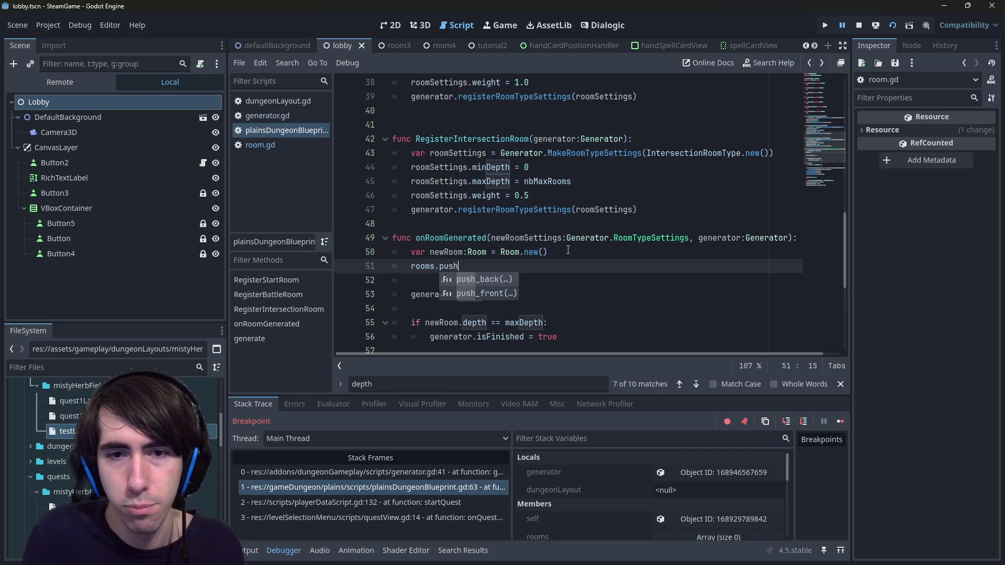
pyautogui.press('Return')
pyautogui.write('newRoom')
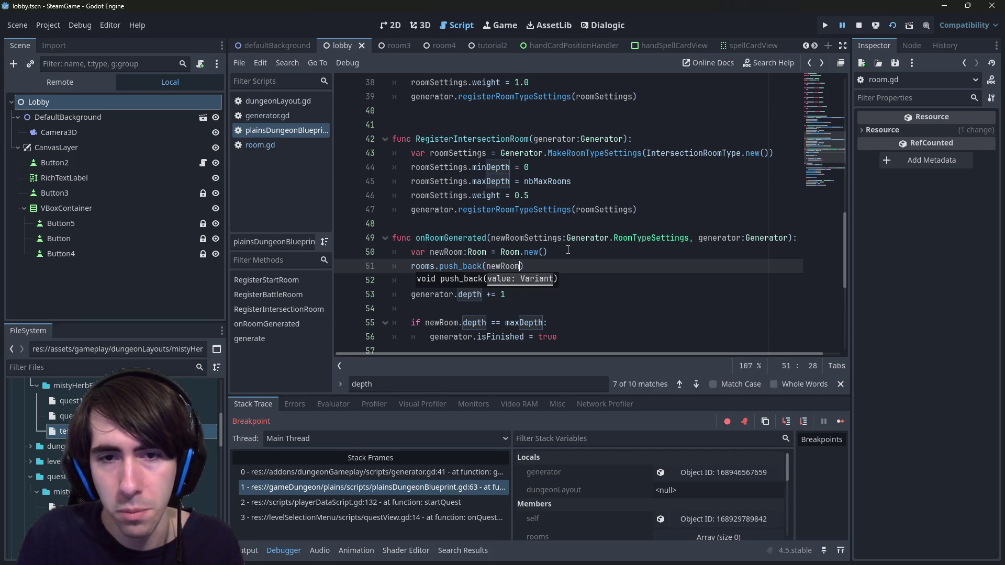
# Check the DungeonBlueprint base script, then return and search for addConnection.
pyautogui.scroll(12, 534, 178)
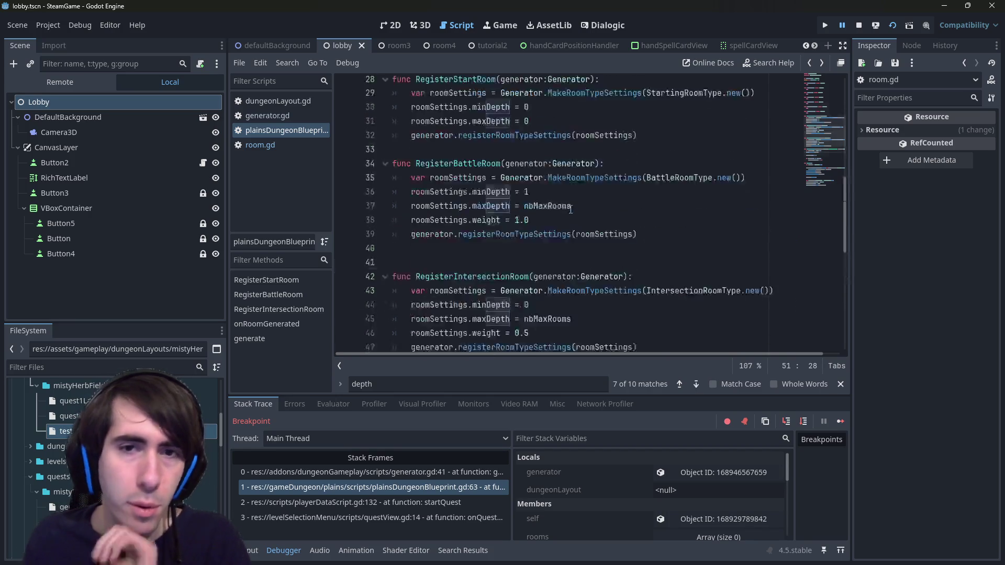
pyautogui.keyDown('ctrl'); pyautogui.click(479, 83); pyautogui.keyUp('ctrl')
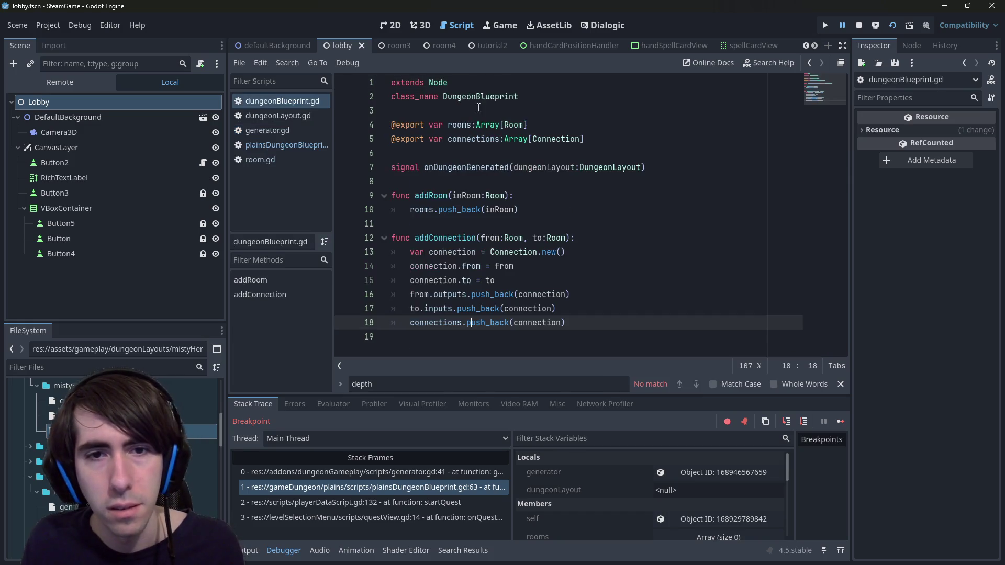
pyautogui.click(466, 234)
pyautogui.hotkey('alt', 'Left')
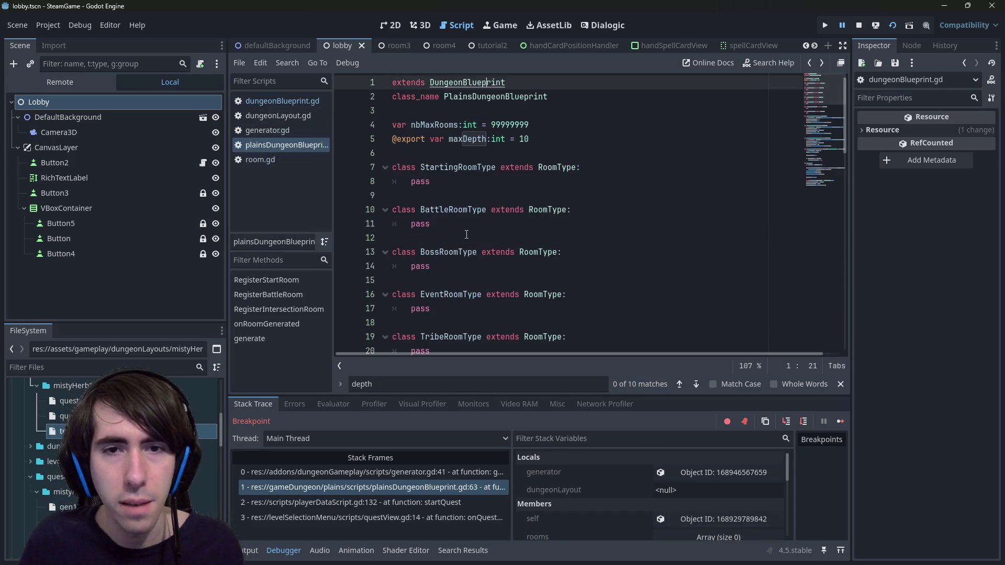
pyautogui.hotkey('ctrl', 'f')
pyautogui.write('addConnection')
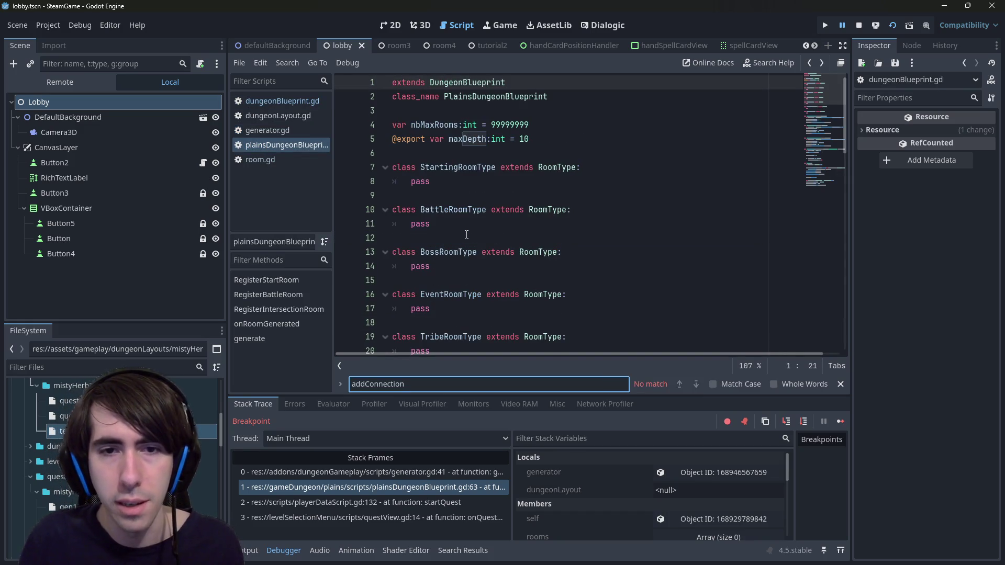
pyautogui.press('Escape')
pyautogui.scroll(-12, 466, 234)
# Add 'addRoom(newRoom)' above the push_back call and delete the redundant push_back line.
pyautogui.click(466, 236)
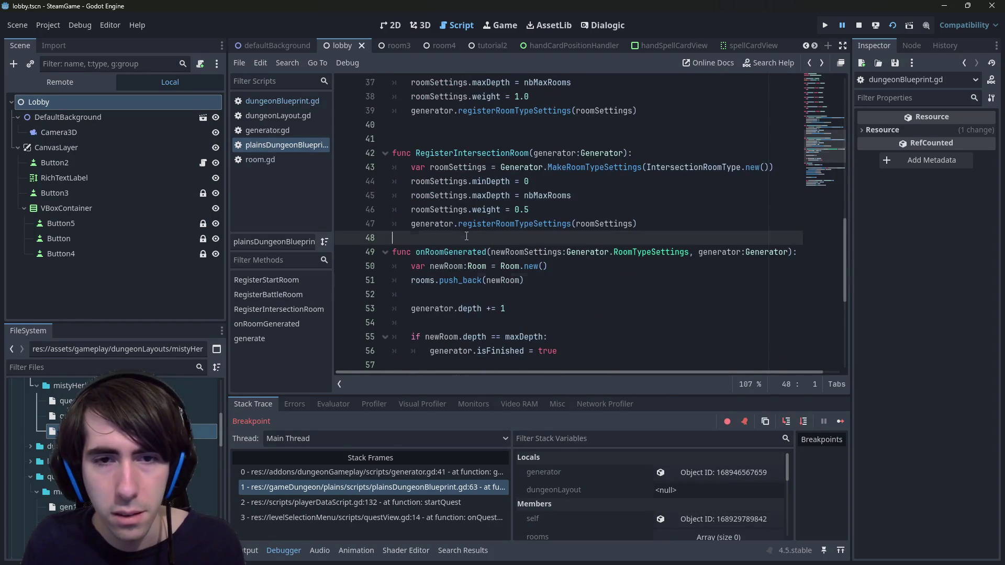
pyautogui.click(424, 280)
pyautogui.press('Home')
pyautogui.press('Return')
pyautogui.press('Up')
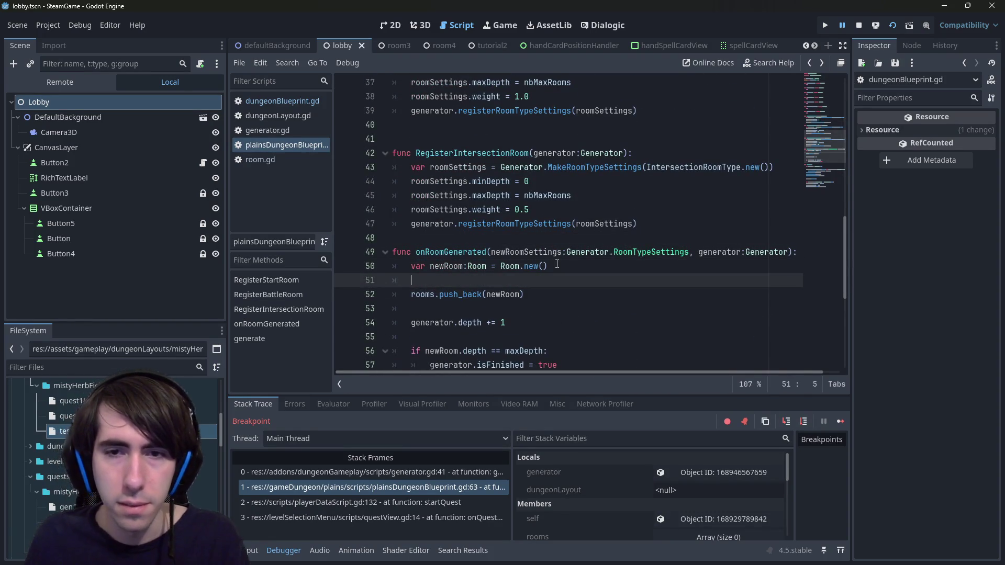
pyautogui.write('addRoo')
pyautogui.press('Return')
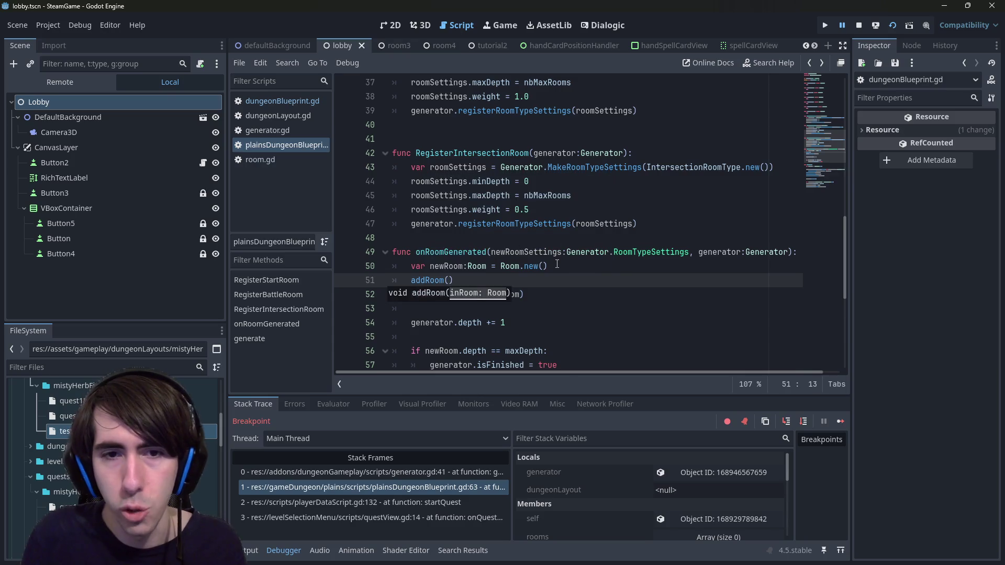
pyautogui.write('newRoom')
pyautogui.press('Escape')
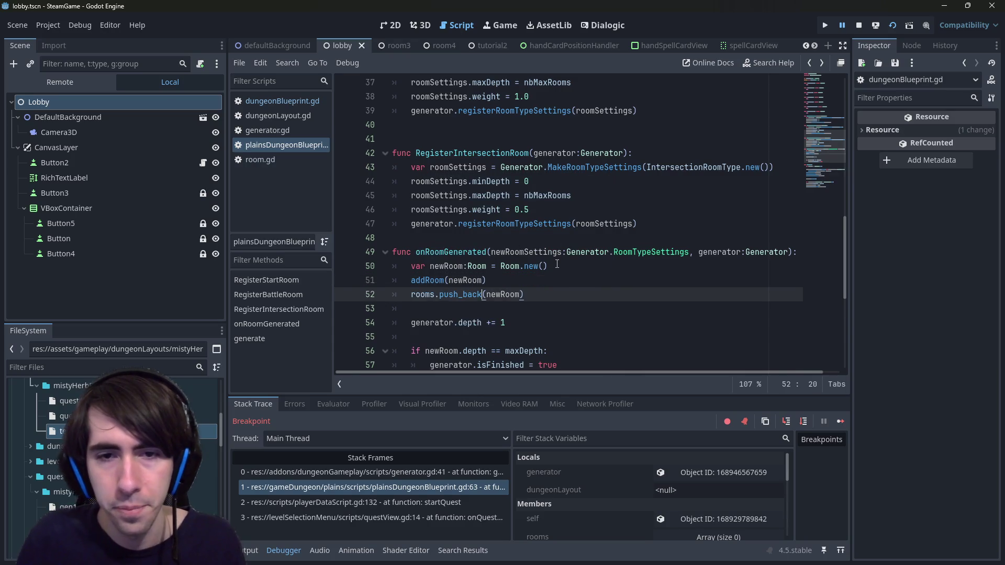
pyautogui.press('Down')
pyautogui.press('End')
pyautogui.hotkey('ctrl', 'shift', 'Left')
pyautogui.hotkey('ctrl', 'shift', 'Left')
pyautogui.hotkey('ctrl', 'shift', 'Left')
pyautogui.press('BackSpace')
pyautogui.press('BackSpace')
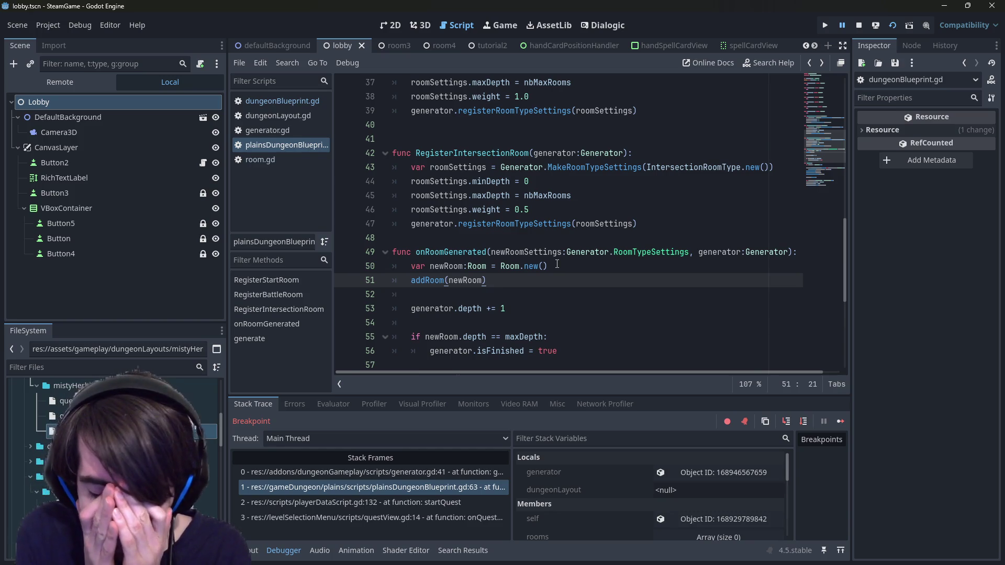
# Open the generate() definition in generator.gd and review its loop body.
pyautogui.scroll(-3, 557, 264)
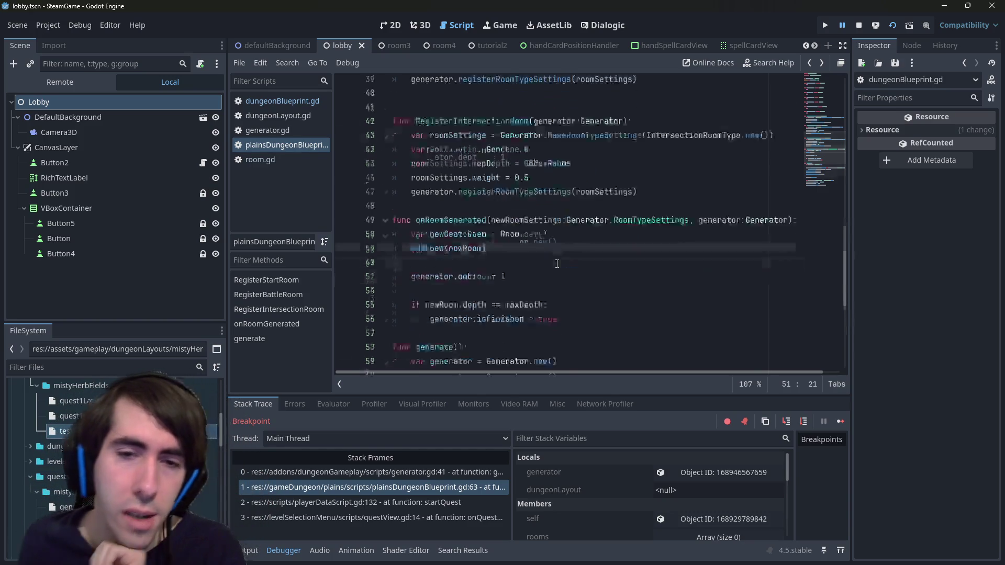
pyautogui.scroll(-3, 557, 264)
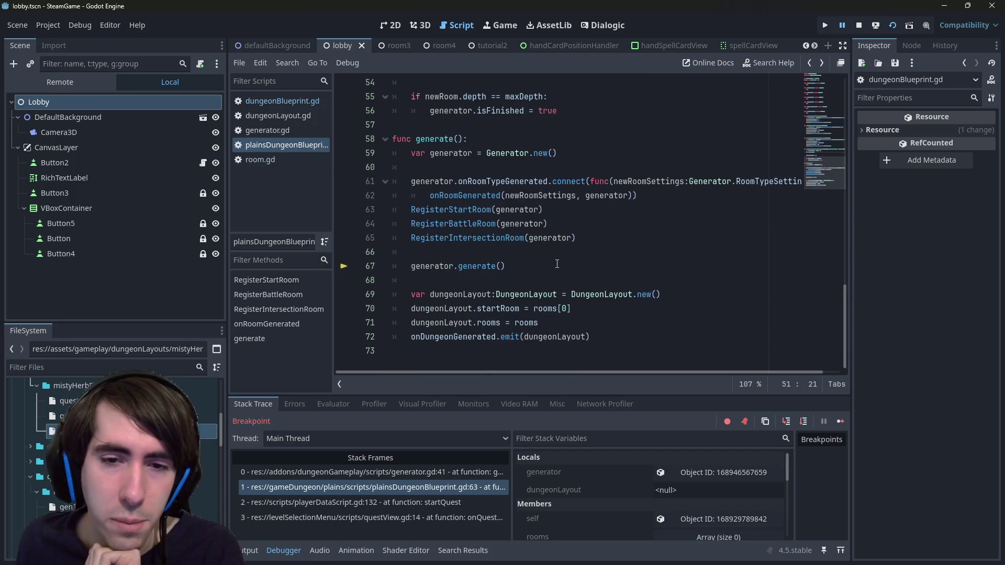
pyautogui.keyDown('ctrl'); pyautogui.click(484, 267); pyautogui.keyUp('ctrl')
pyautogui.scroll(1, 470, 204)
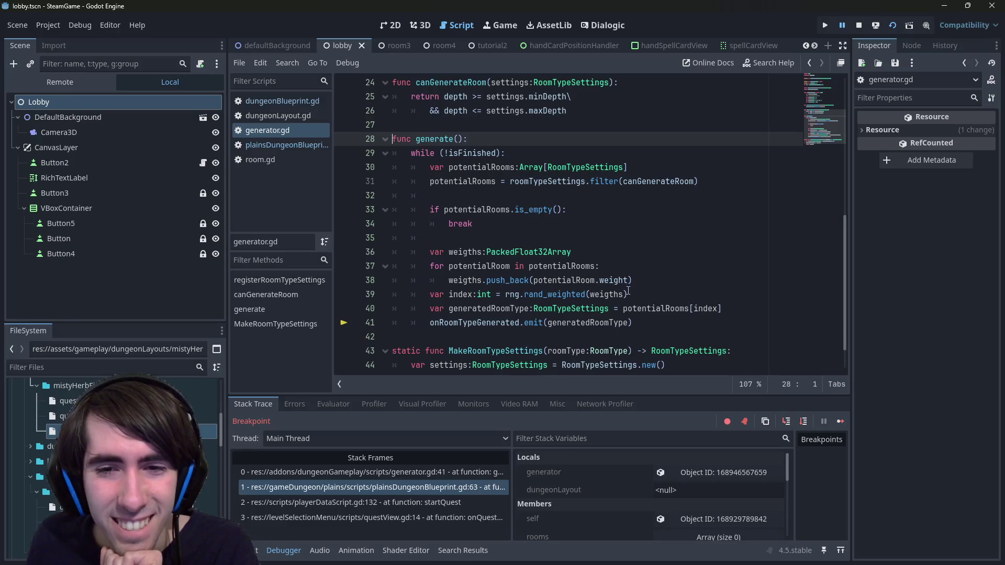
pyautogui.moveTo(471, 336); pyautogui.dragTo(471, 157)
pyautogui.click(471, 152)
pyautogui.click(502, 128)
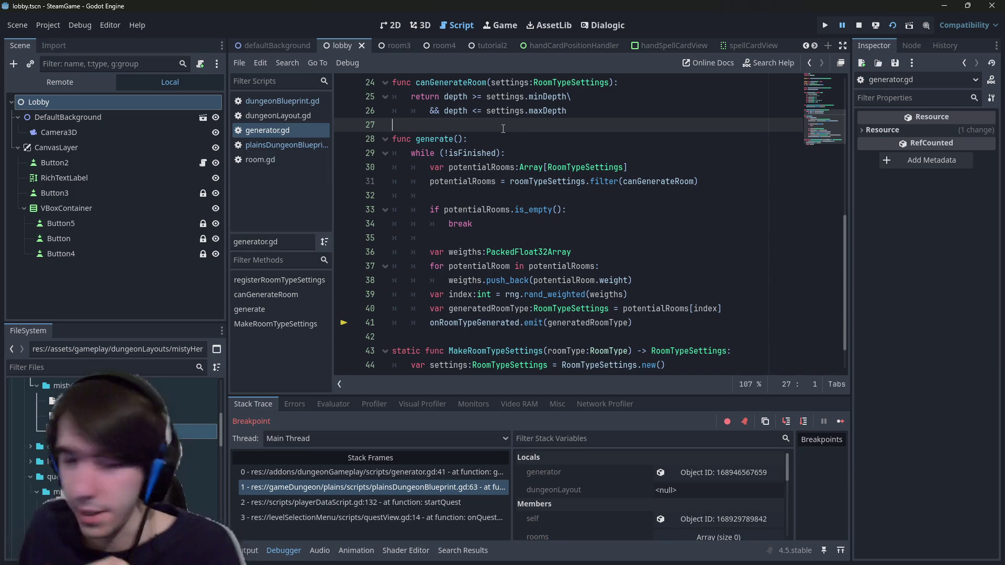
# Above generate(), add '# Current cons:' noting new rooms lack context about already generated rooms.
pyautogui.scroll(-1, 534, 184)
pyautogui.scroll(3, 500, 202)
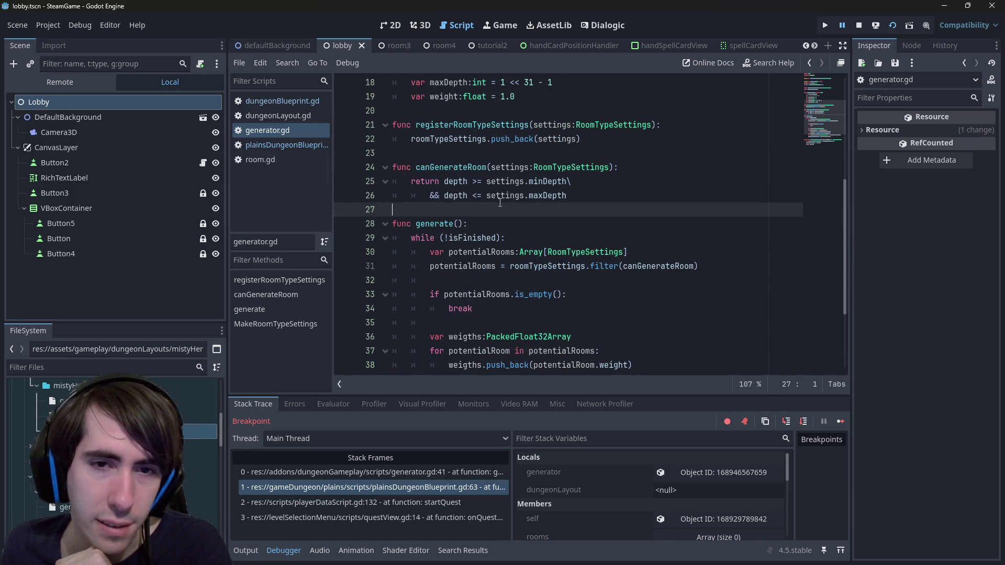
pyautogui.press('Return')
pyautogui.write('# ')
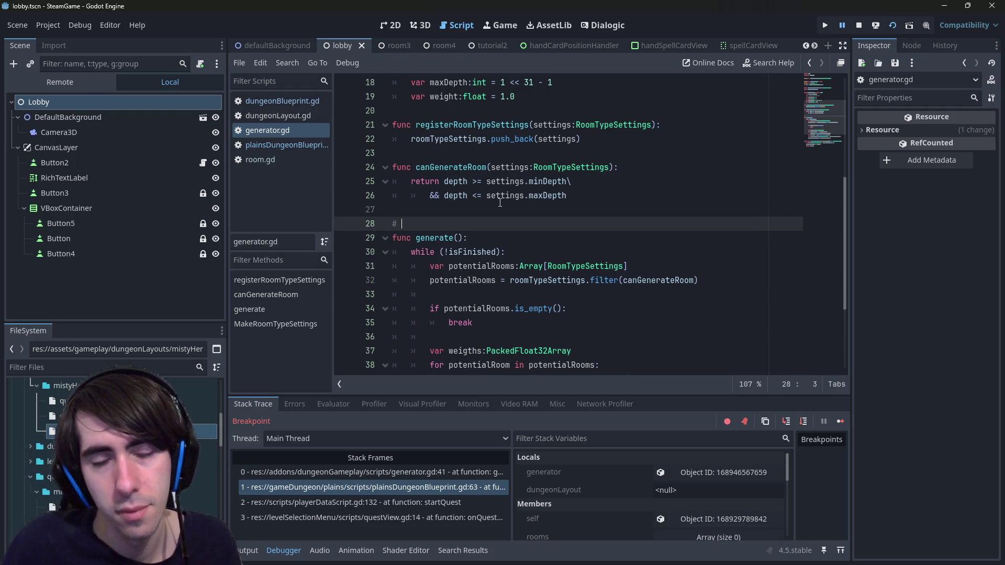
pyautogui.write('Current cons:')
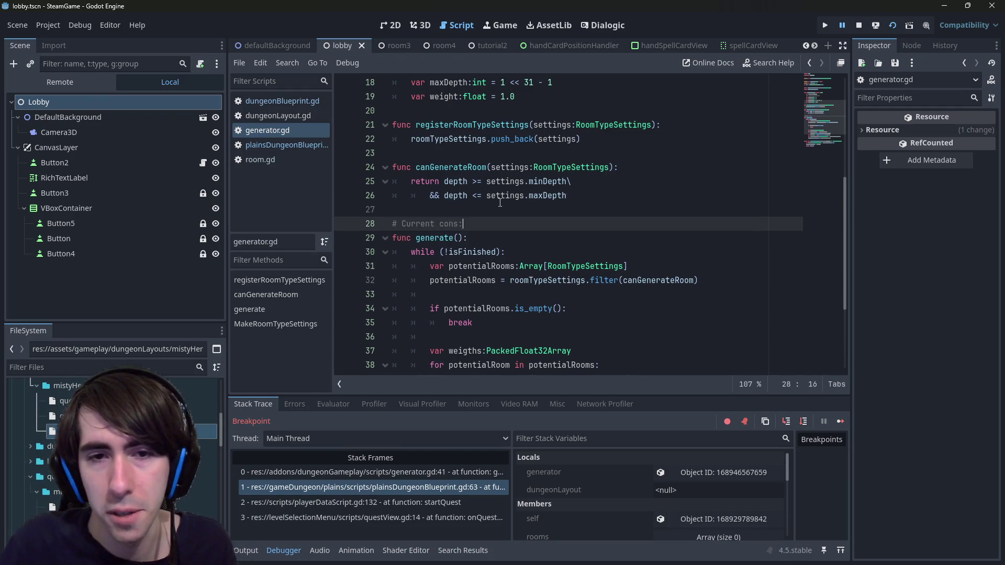
pyautogui.press('Return')
pyautogui.write('- # - there is no')
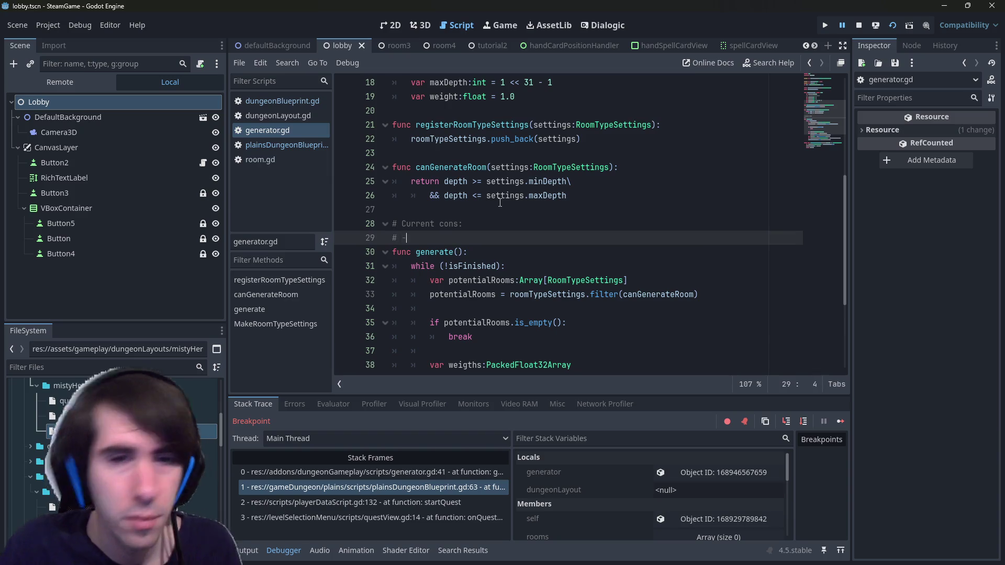
pyautogui.hotkey('ctrl', 'BackSpace')
pyautogui.hotkey('ctrl', 'BackSpace')
pyautogui.hotkey('ctrl', 'BackSpace')
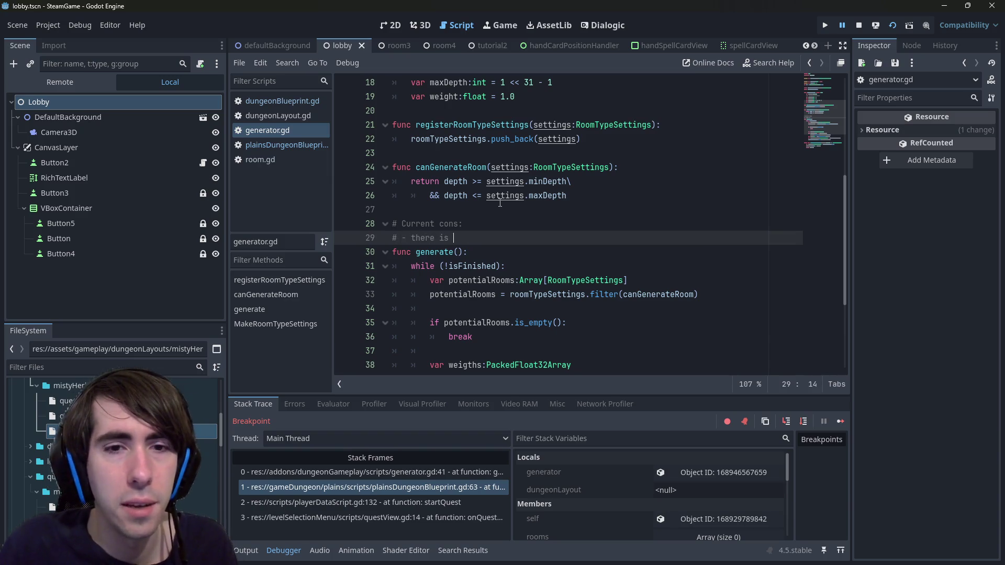
pyautogui.write('when trying to generate a n')
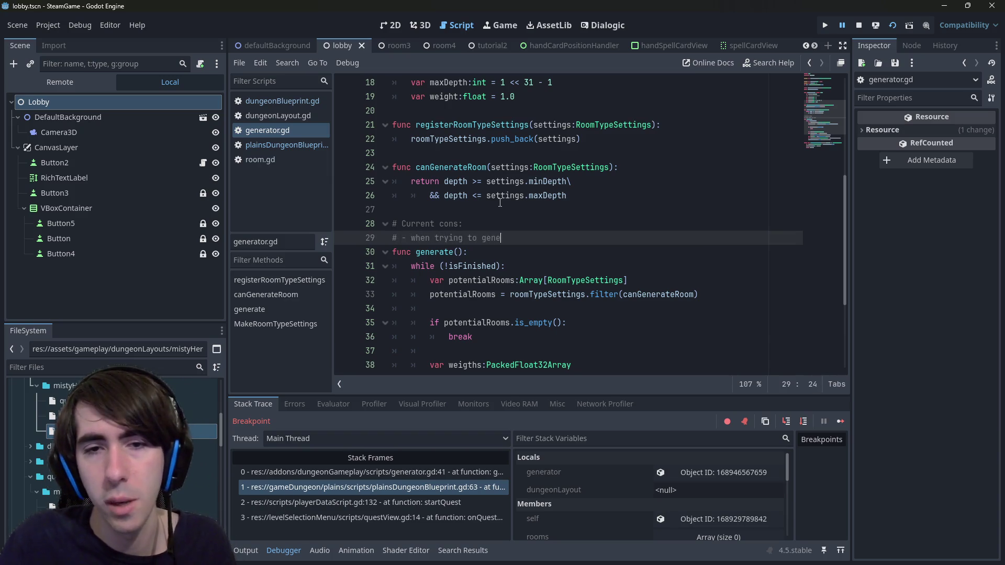
pyautogui.write('ew room, t')
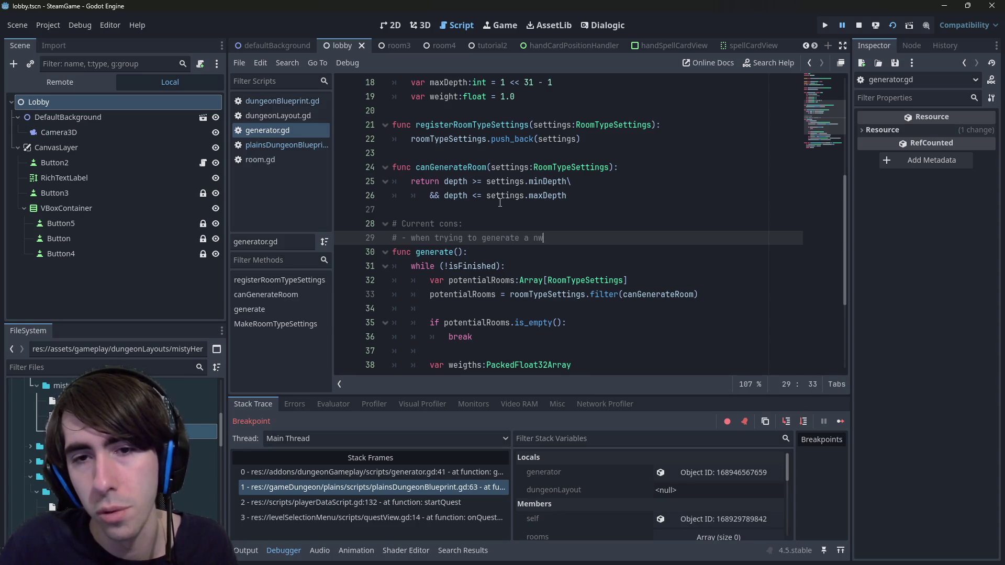
pyautogui.write('here ')
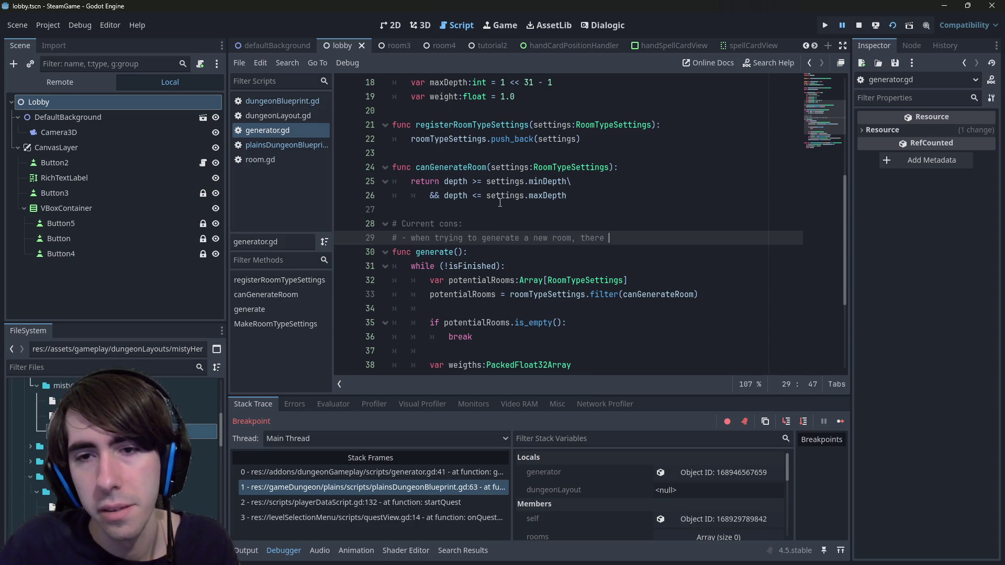
pyautogui.write('is no context about ')
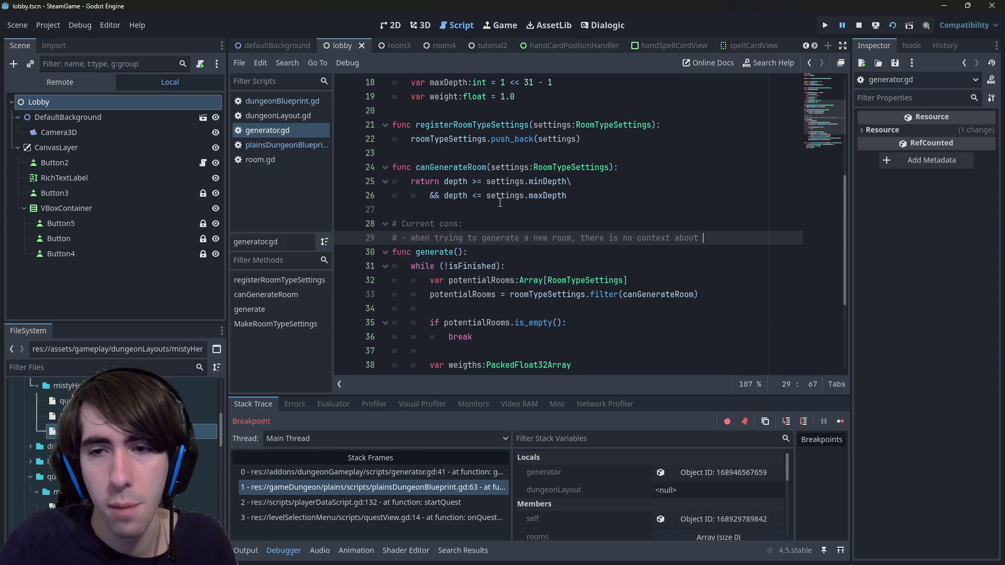
pyautogui.write('those already generated')
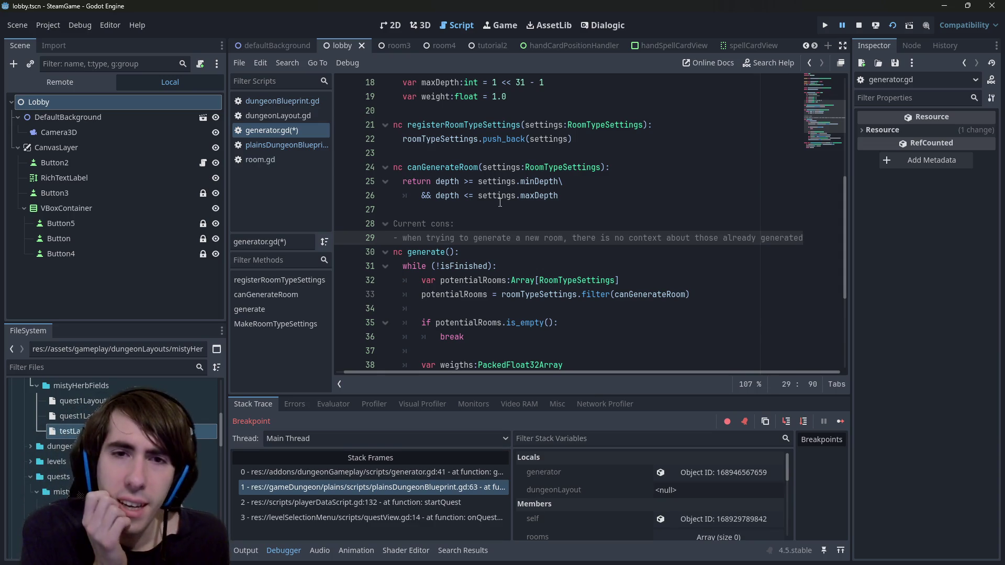
# Review the onRoomTypeGenerated signal and the RoomTypeSettings fields roomType, weight and minDepth.
pyautogui.scroll(6, 523, 206)
pyautogui.click(551, 210)
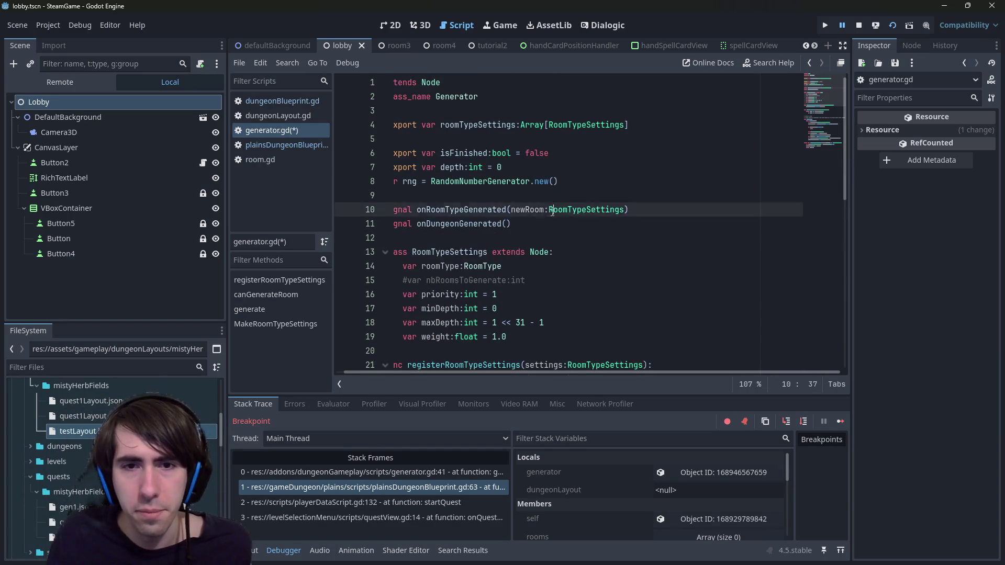
pyautogui.doubleClick(552, 210)
pyautogui.scroll(-2, 524, 220)
pyautogui.click(442, 225)
pyautogui.press('Up')
pyautogui.press('Up')
pyautogui.press('Up')
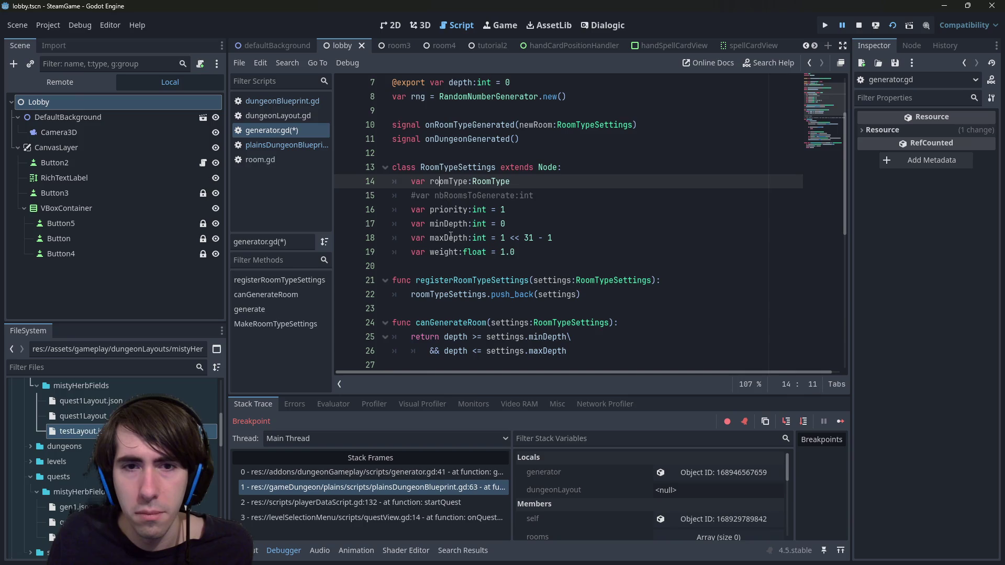
pyautogui.click(444, 252)
pyautogui.doubleClick(444, 252)
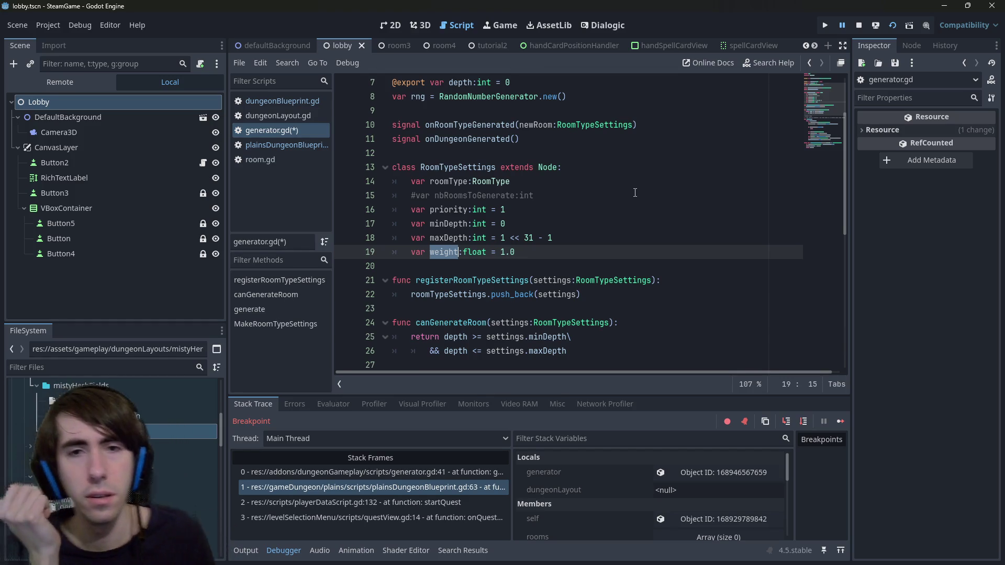
pyautogui.doubleClick(477, 164)
pyautogui.scroll(2, 566, 209)
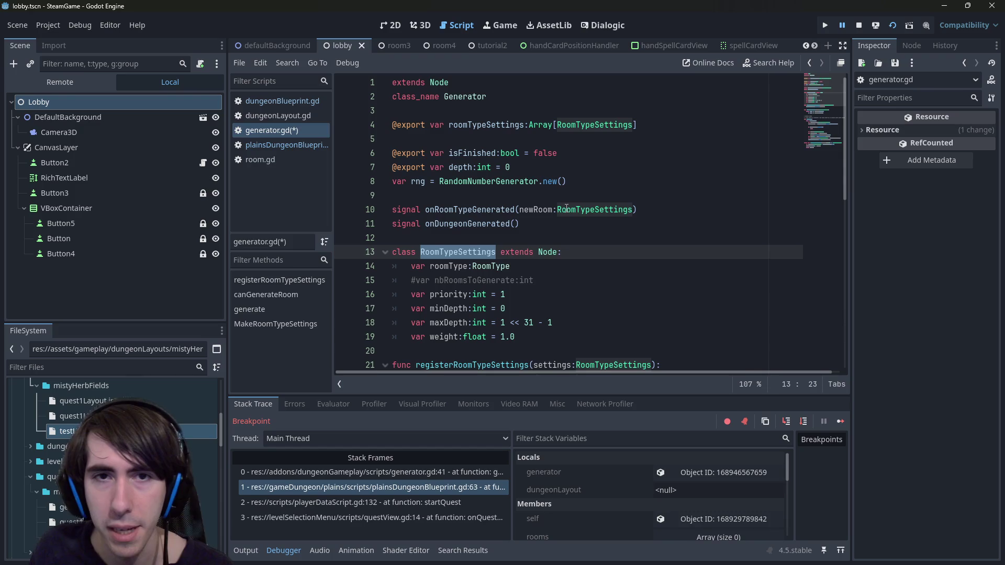
pyautogui.scroll(-1, 566, 208)
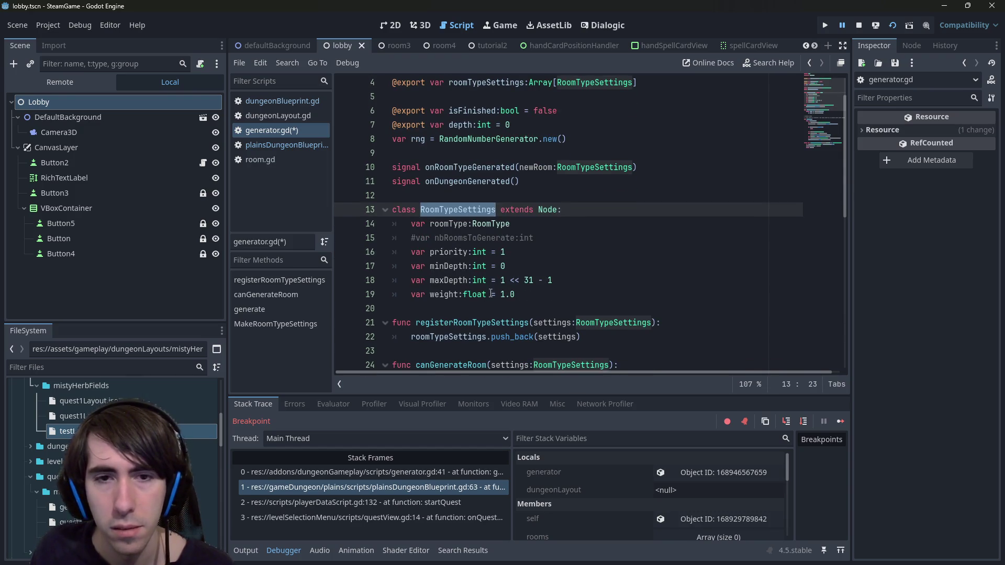
pyautogui.moveTo(522, 236)
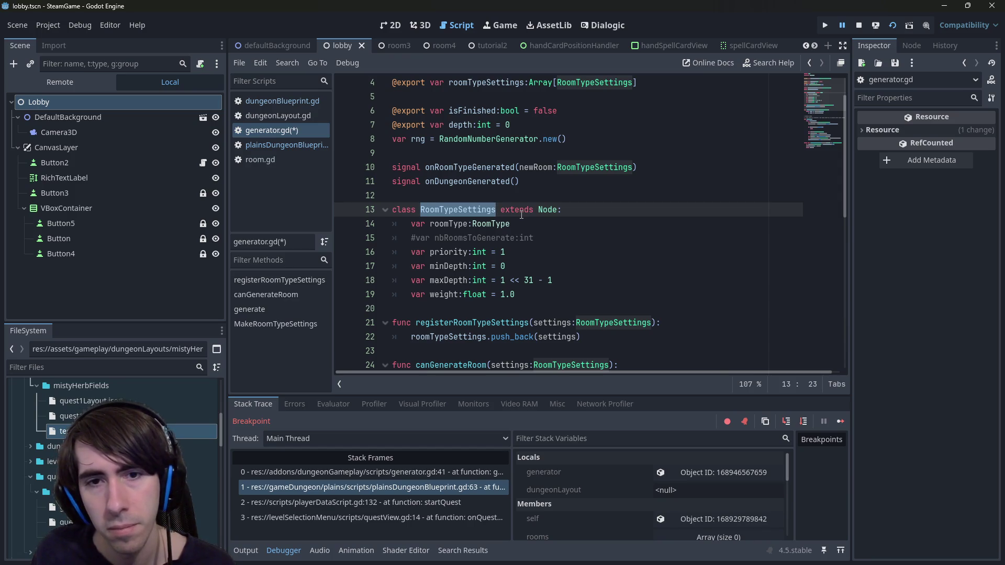
pyautogui.doubleClick(464, 267)
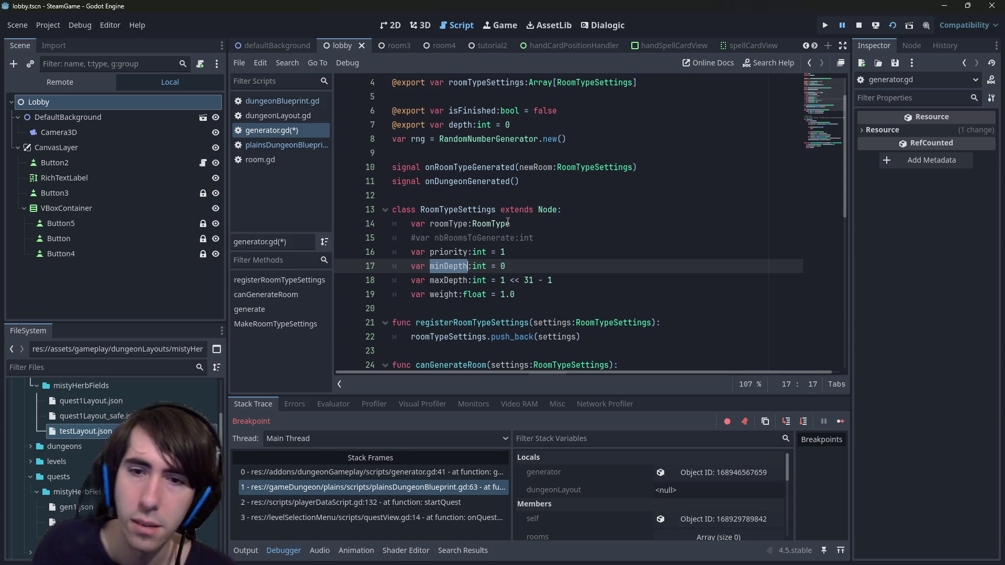
# Check MakeRoomTypeSettings and the RoomType type, then bring the Misty Herb Fields game window forward.
pyautogui.scroll(-5, 507, 222)
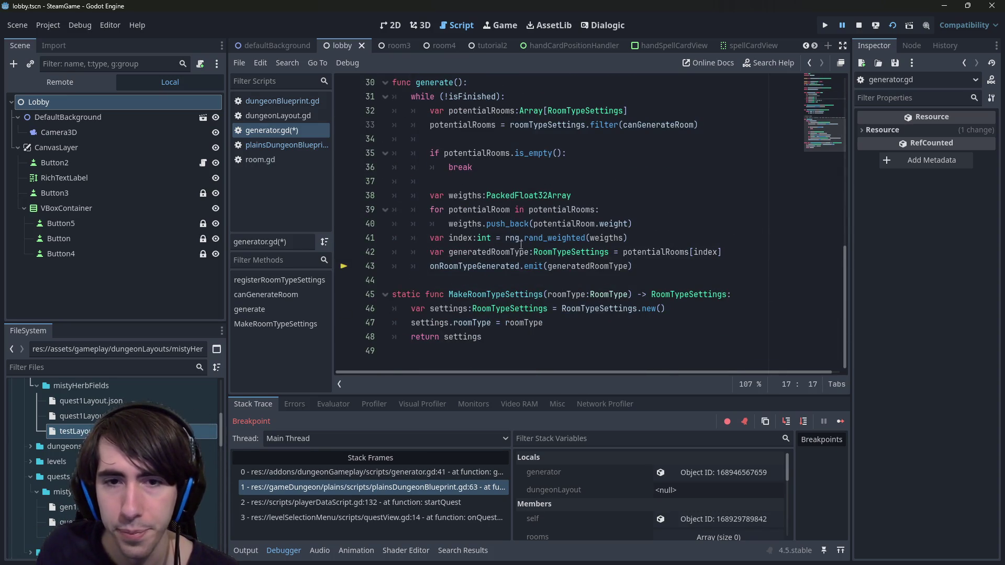
pyautogui.doubleClick(515, 293)
pyautogui.click(609, 293)
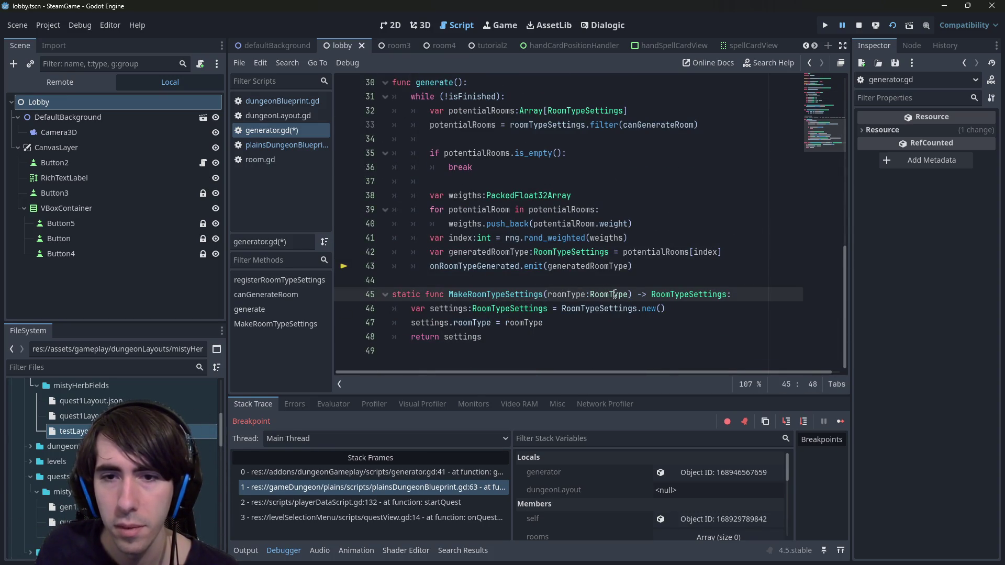
pyautogui.click(584, 292)
pyautogui.scroll(7, 582, 287)
pyautogui.scroll(2, 582, 287)
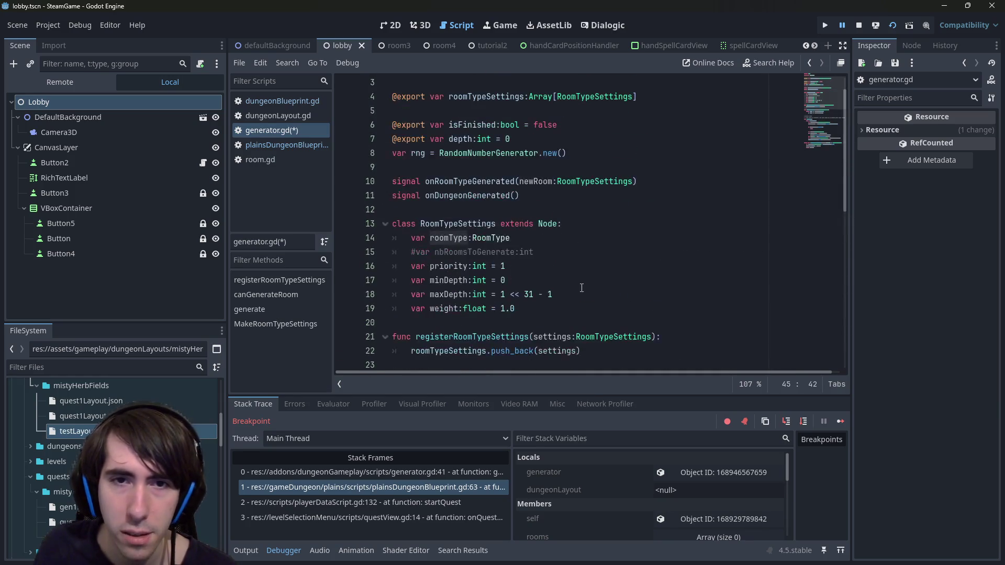
pyautogui.scroll(-9, 450, 243)
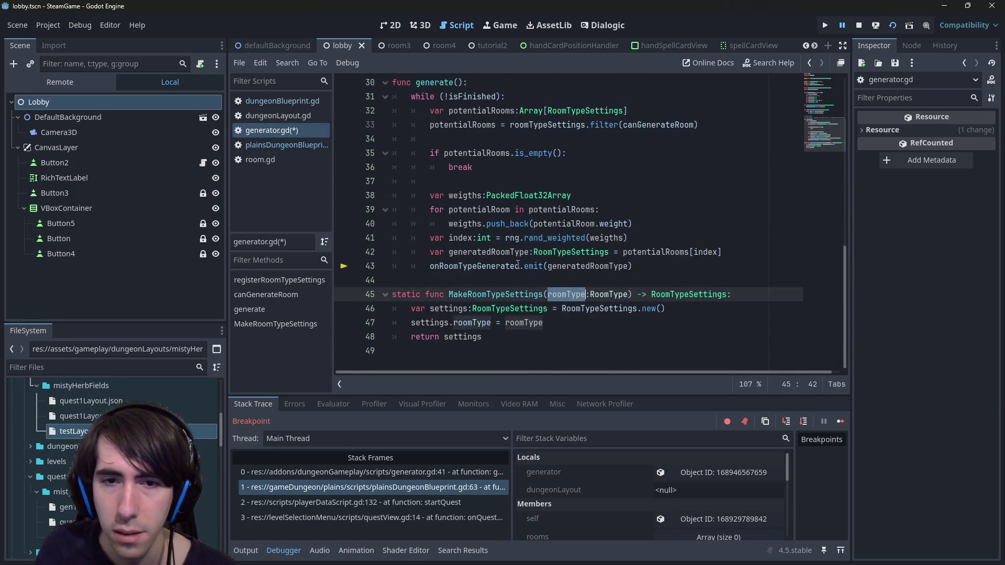
pyautogui.scroll(9, 489, 239)
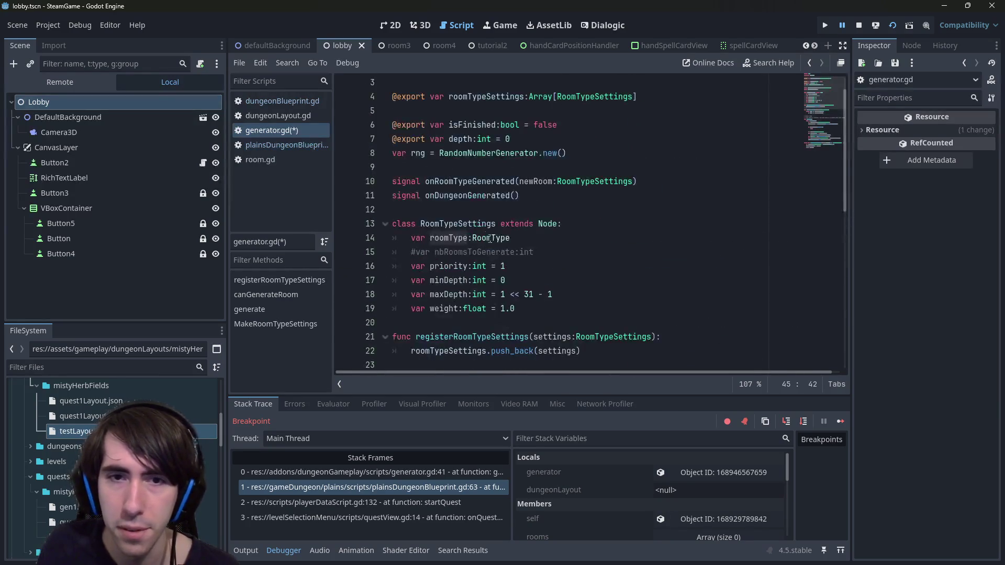
pyautogui.doubleClick(494, 237)
pyautogui.hotkey('alt', 'Tab')
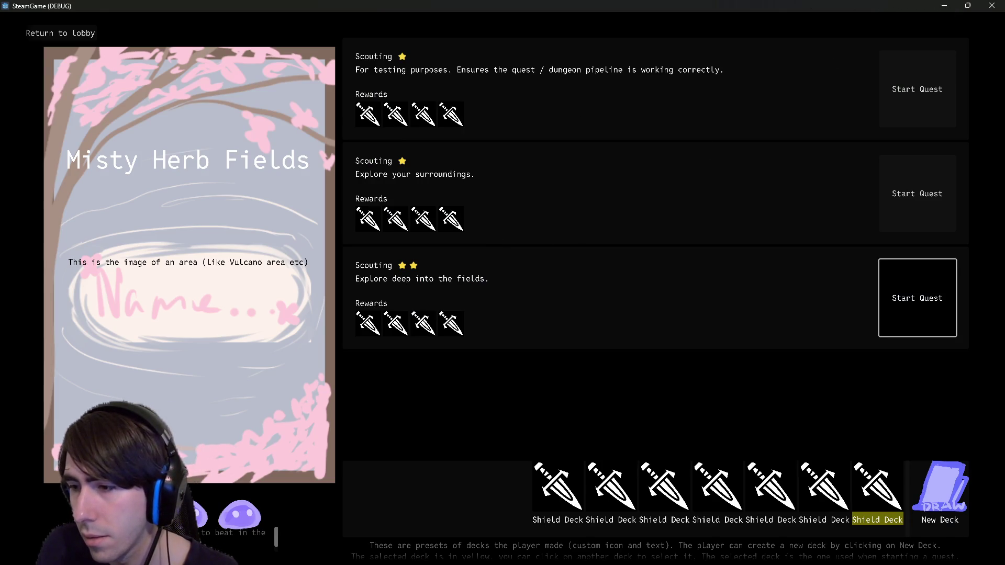
# Minimize the game and open roomType.gd to review its minInputs through maxOutputs exports.
pyautogui.click(944, 5)
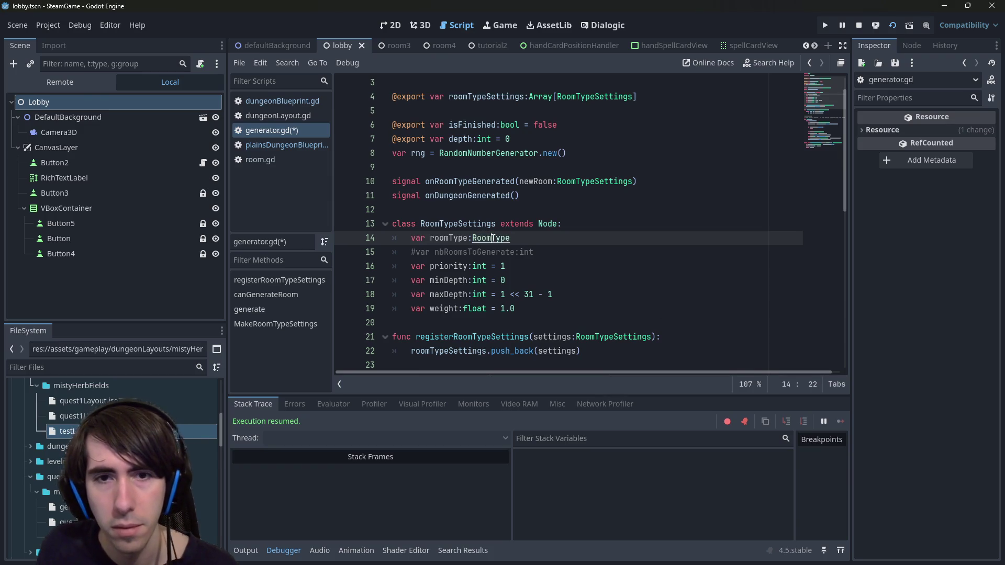
pyautogui.keyDown('ctrl'); pyautogui.click(491, 238); pyautogui.keyUp('ctrl')
pyautogui.click(596, 142)
pyautogui.moveTo(597, 146); pyautogui.dragTo(387, 110)
pyautogui.click(387, 181)
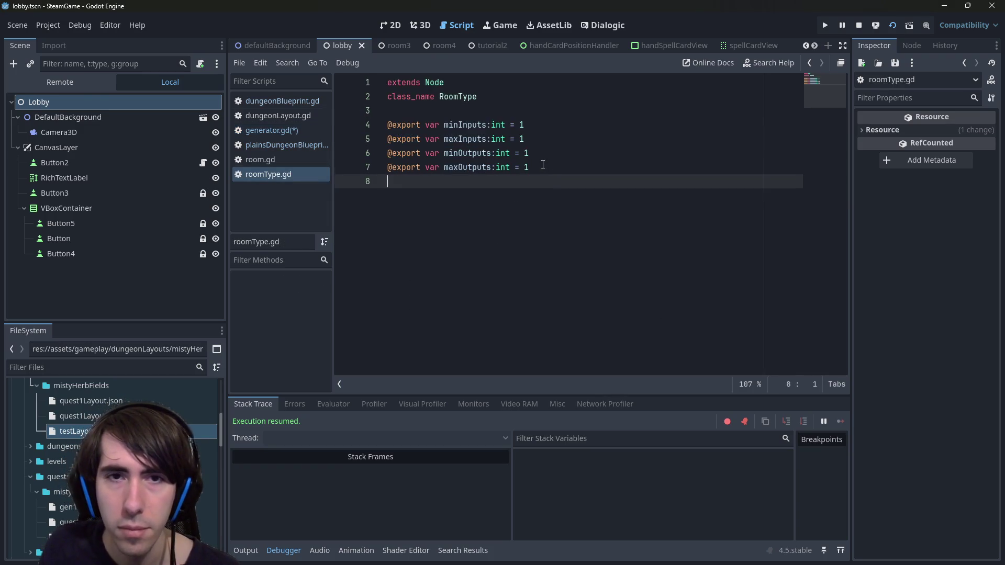
pyautogui.moveTo(387, 181); pyautogui.dragTo(387, 124)
pyautogui.click(539, 216)
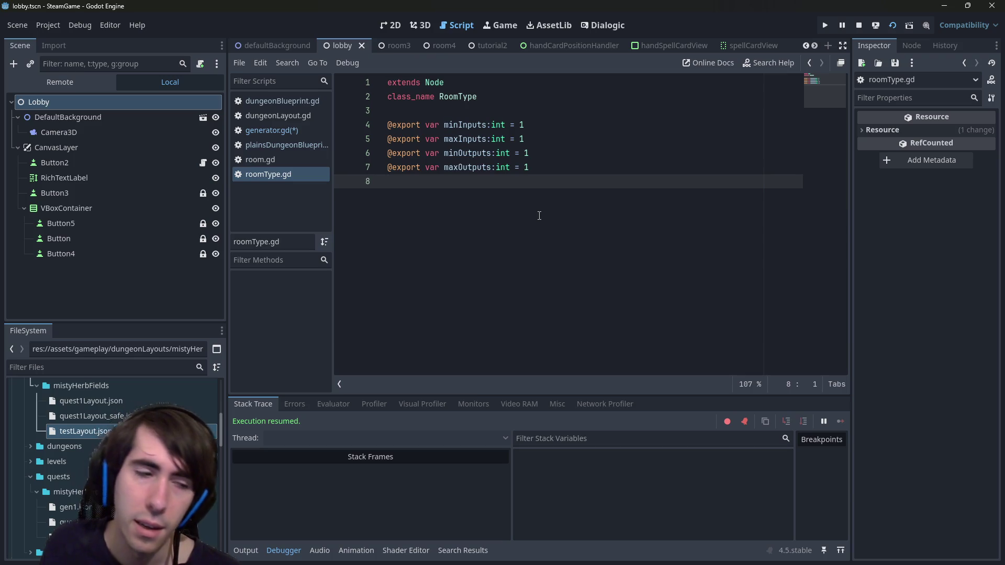
# Navigate back to generator.gd's RoomTypeSettings class.
pyautogui.hotkey('alt', 'Left')
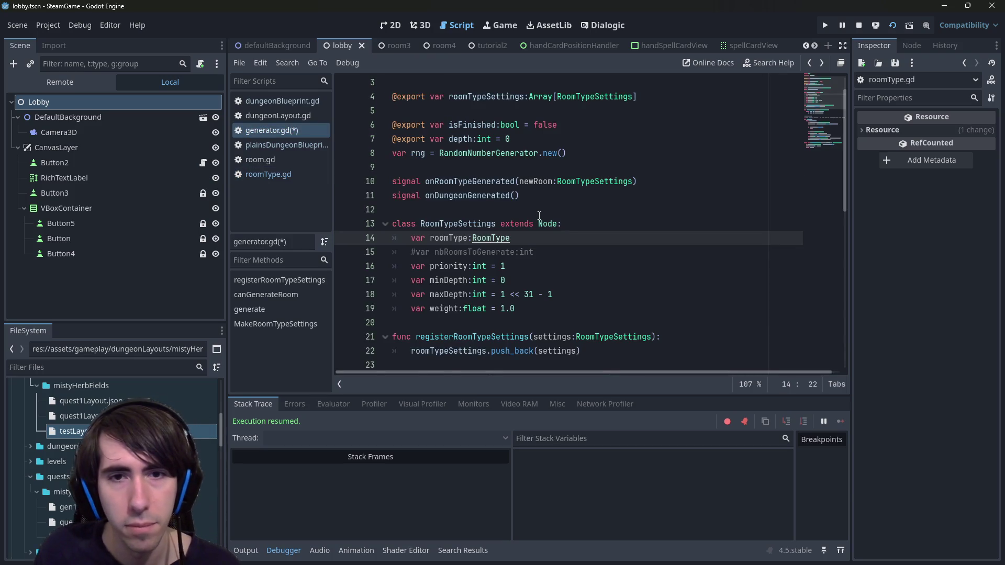
pyautogui.hotkey('alt', 'Right')
pyautogui.hotkey('alt', 'Left')
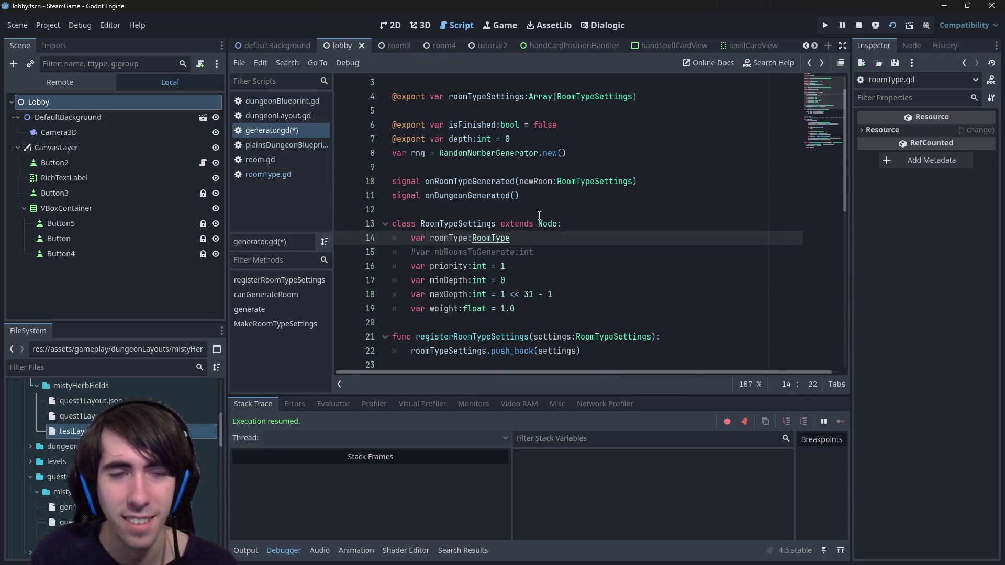